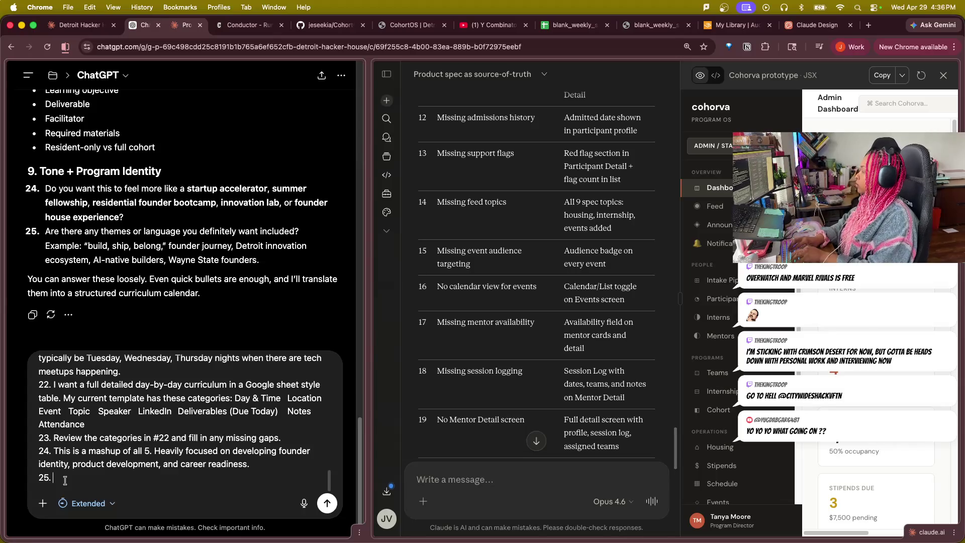
text(This)
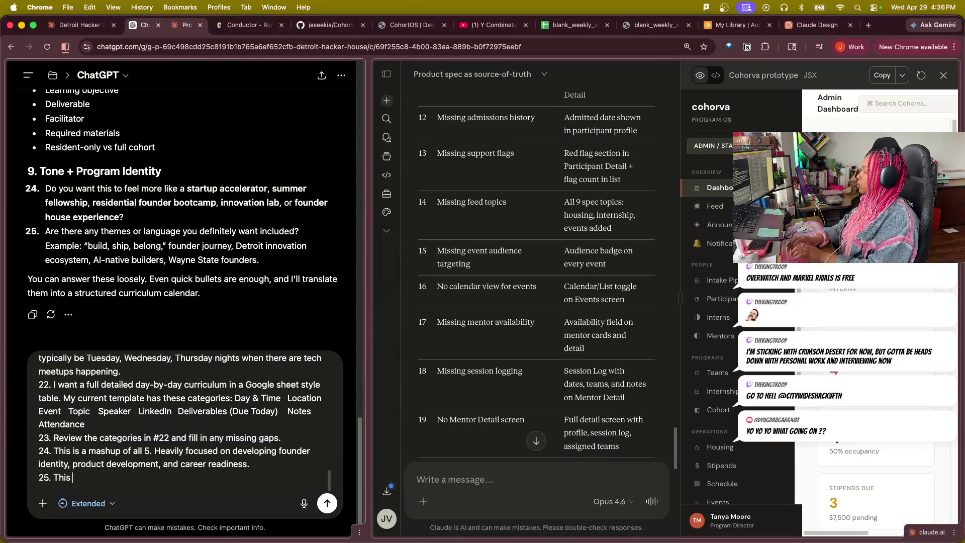
text( is an internal)
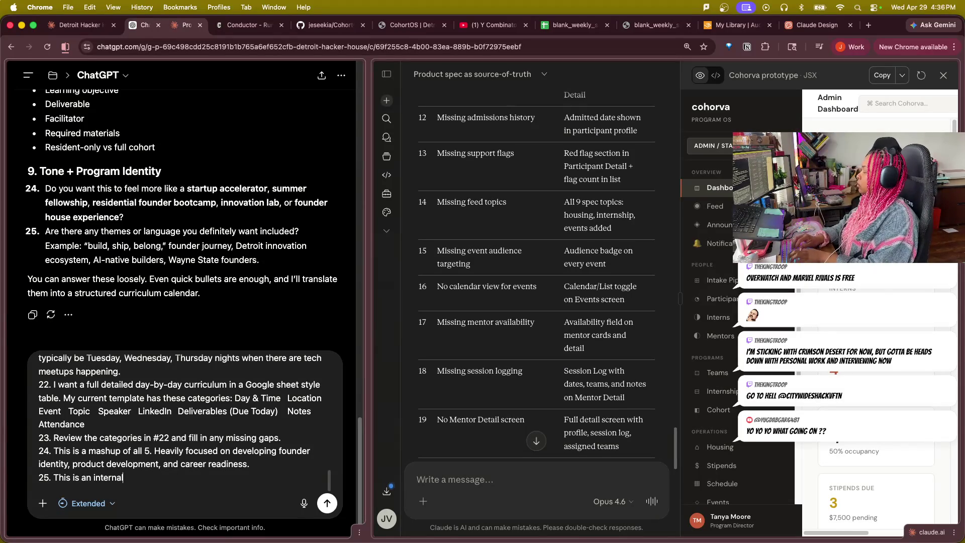
text(l)
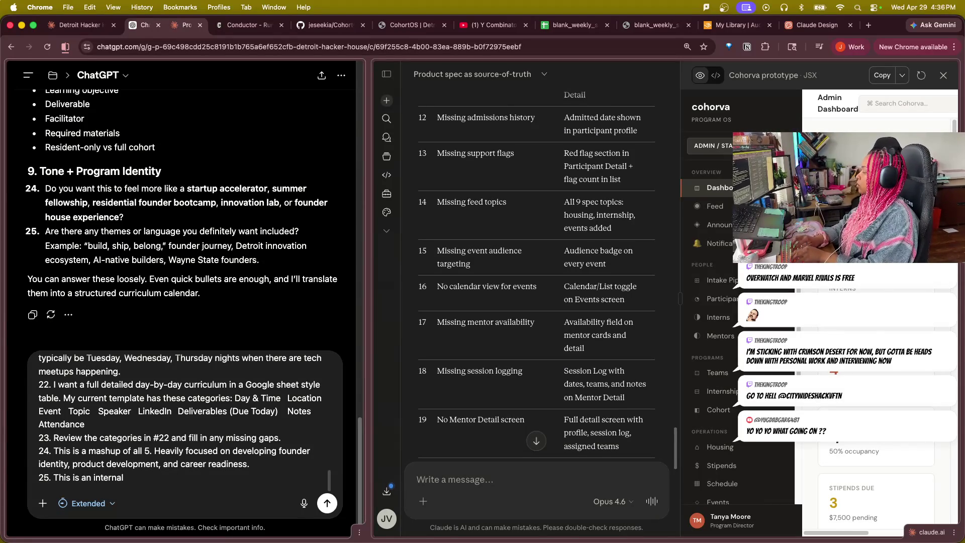
text(ly facing )
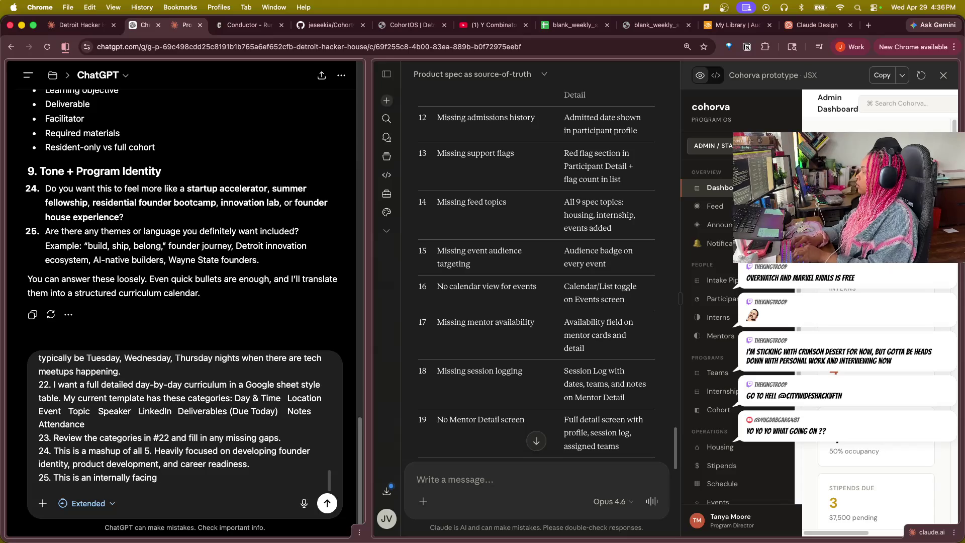
text(gene)
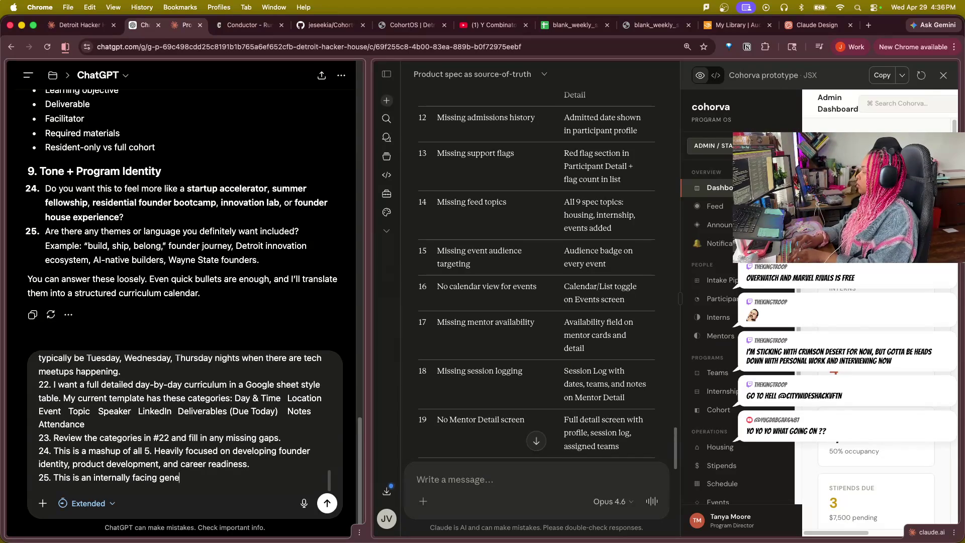
- State that this is an internally facing plan for now, so it doesn't need too much
key(BackSpace)
key(BackSpace)
key(BackSpace)
key(BackSpace)
text(cing )
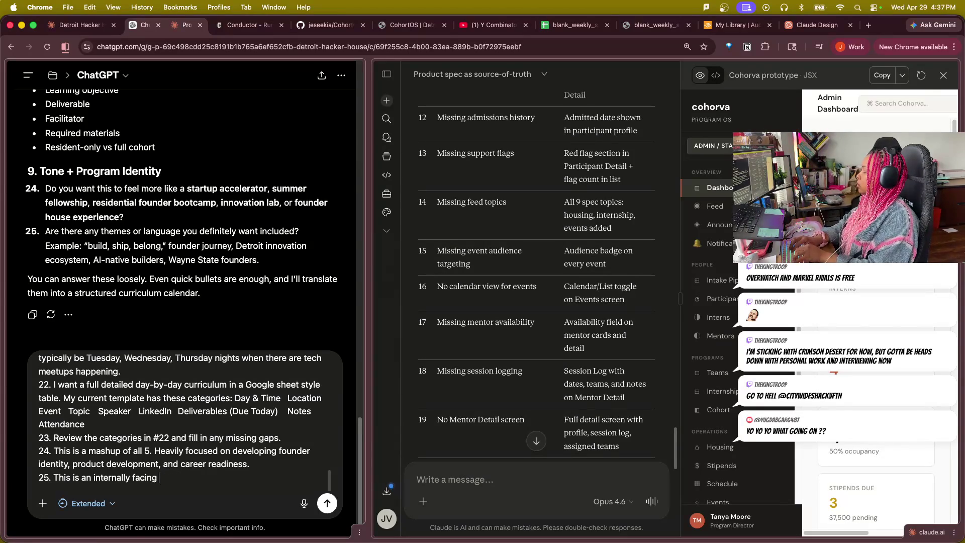
text(plan for no)
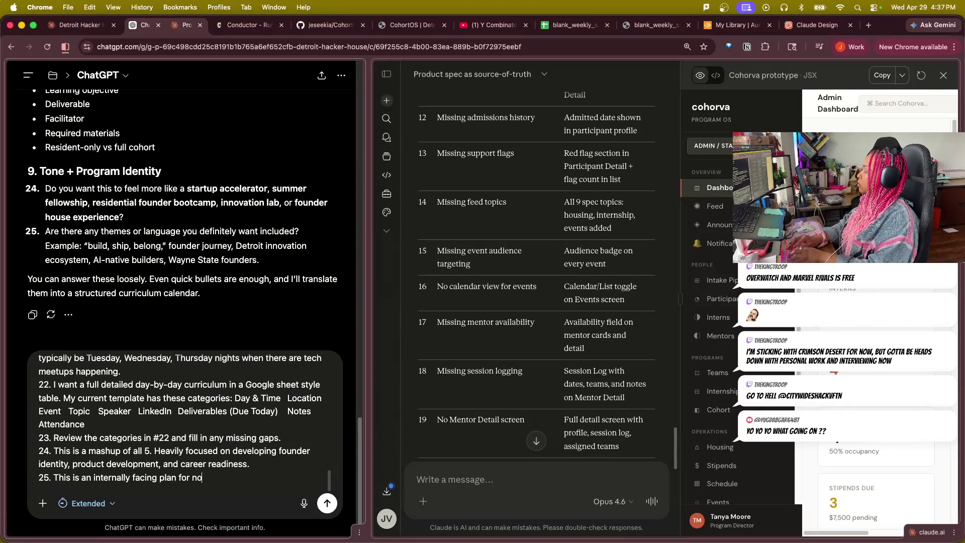
text(w so it doe)
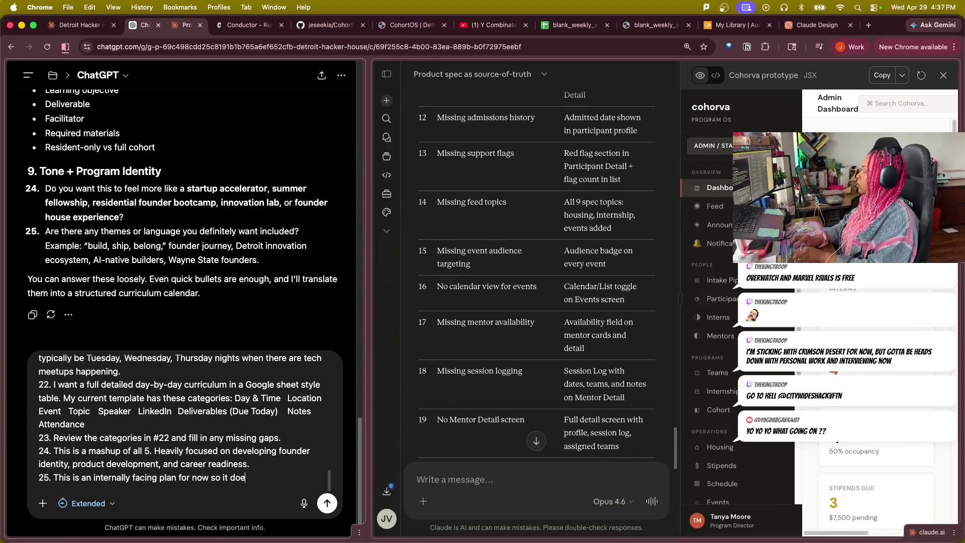
text(sn't need)
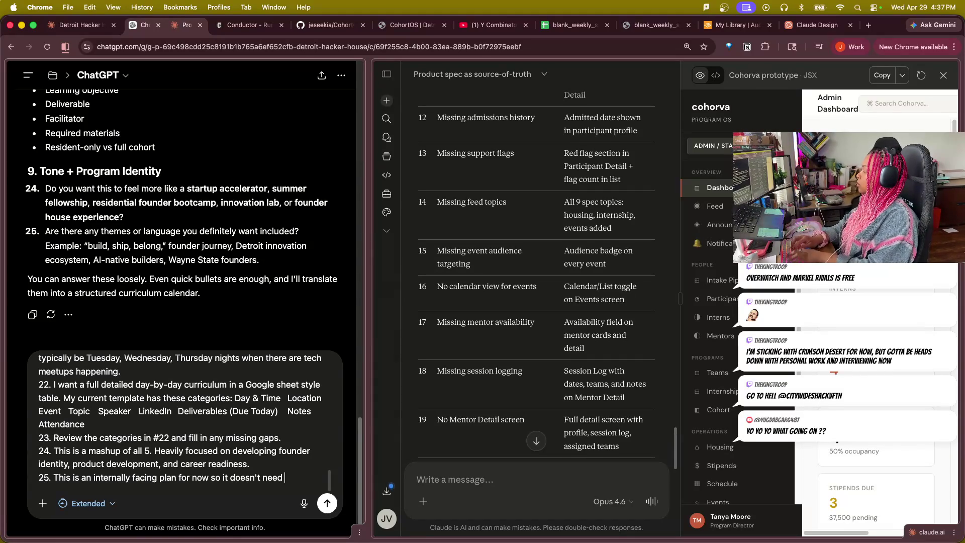
text( too much)
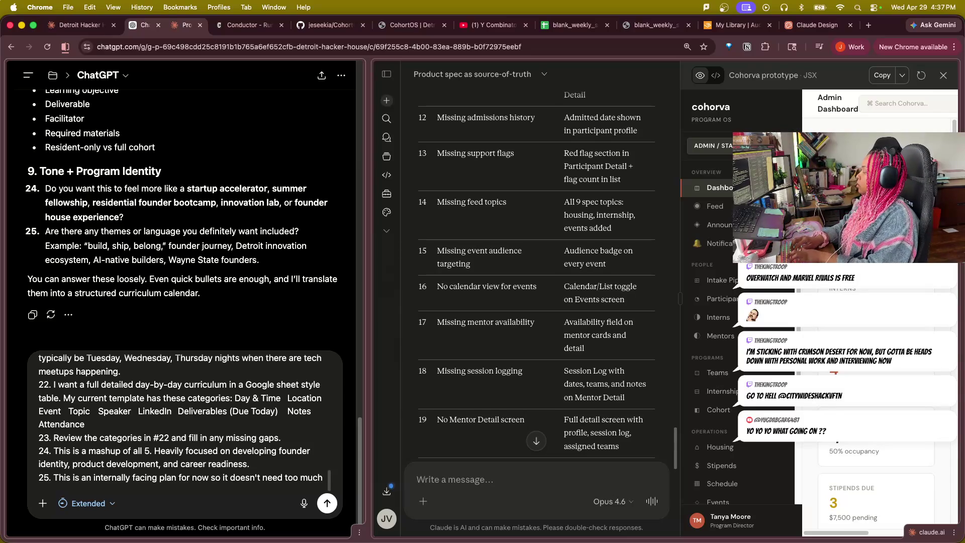
text(theme)
text(s)
- Add that no theming or particular language is needed beyond helping students understand the plan and time commitment
key(BackSpace)
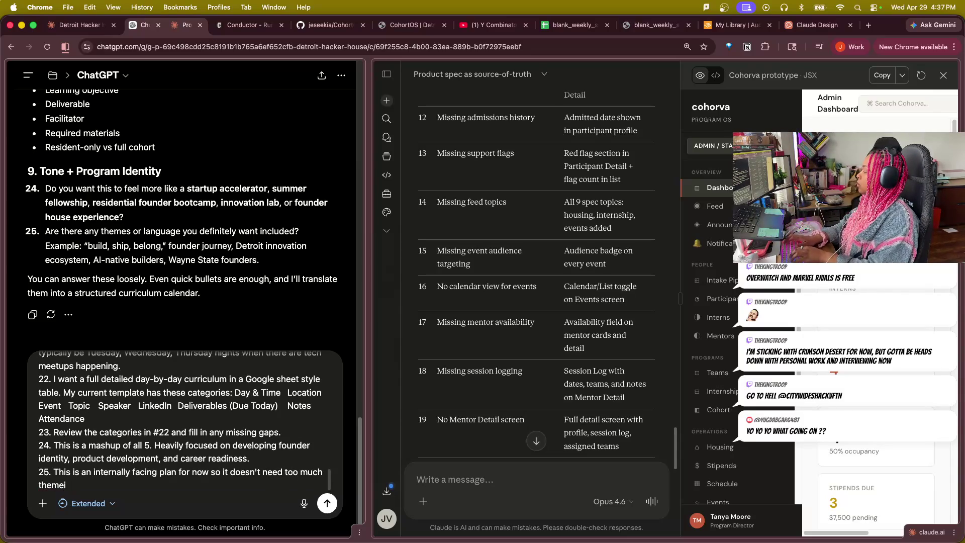
text(ing or)
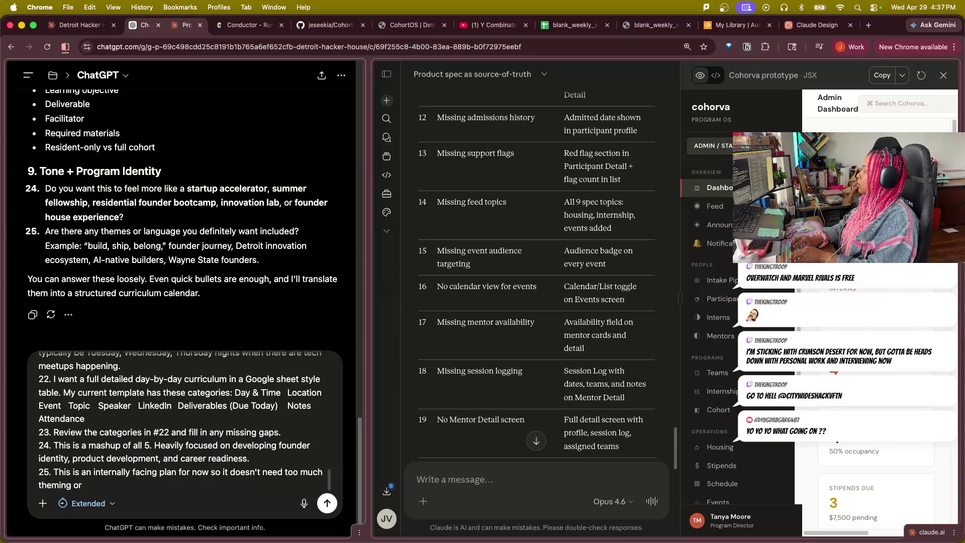
text( partic)
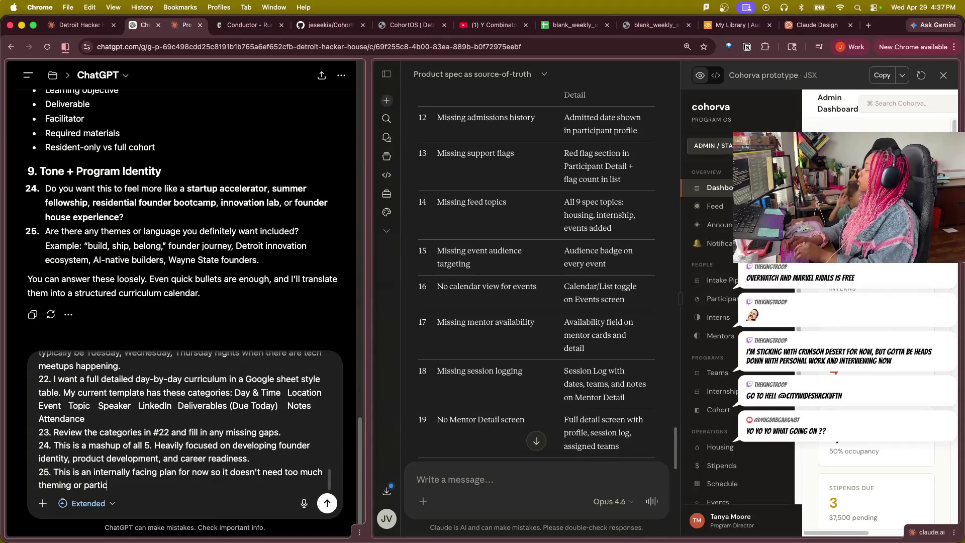
text(ular lamg)
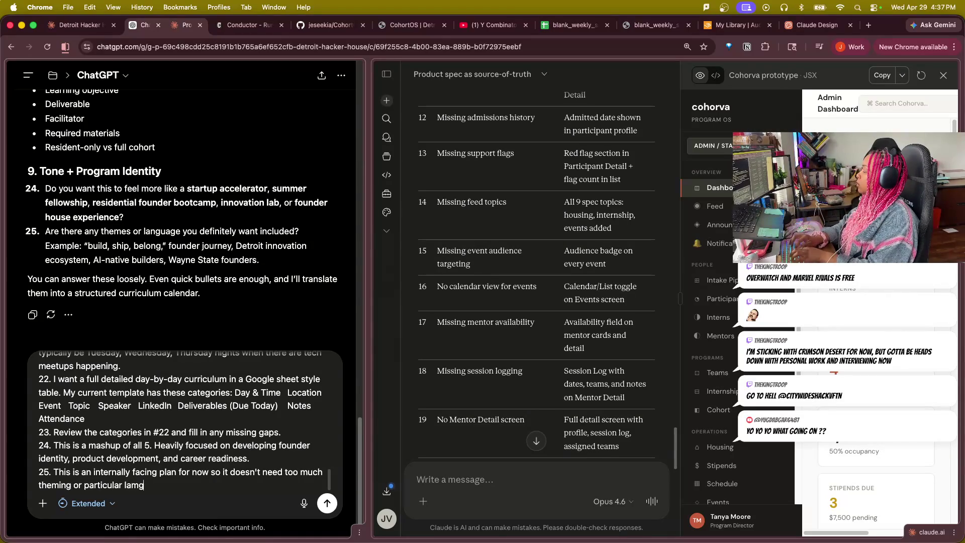
key(BackSpace)
key(BackSpace)
text(nguage bes)
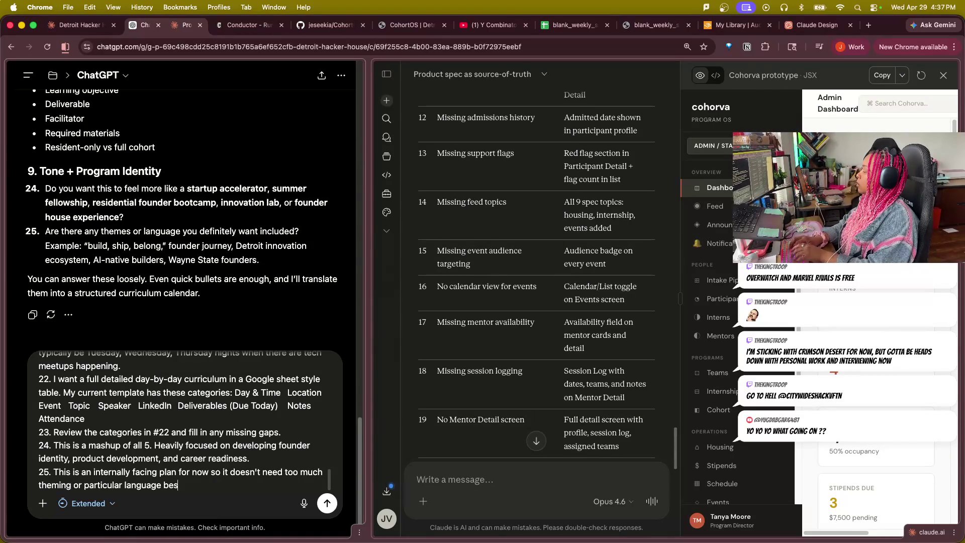
text(ides being abl)
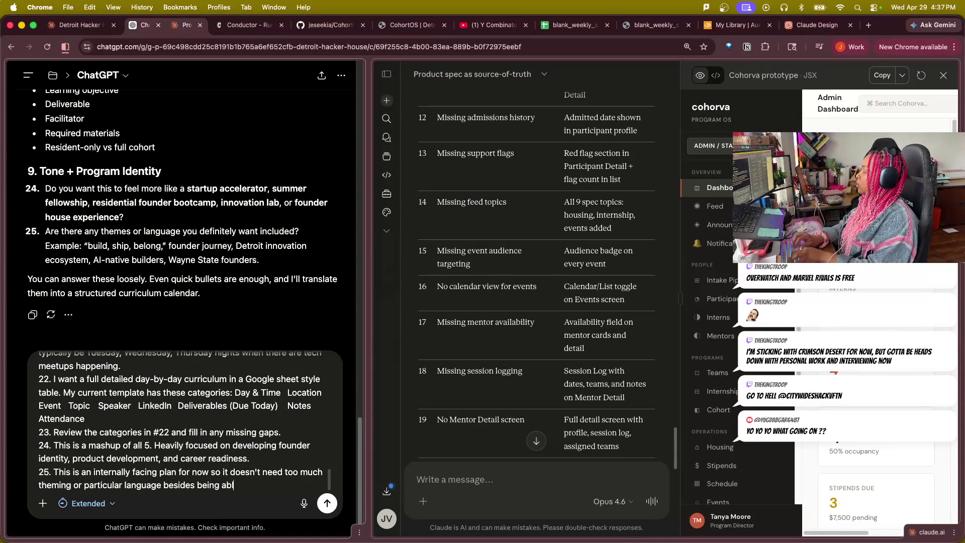
text(e to be )
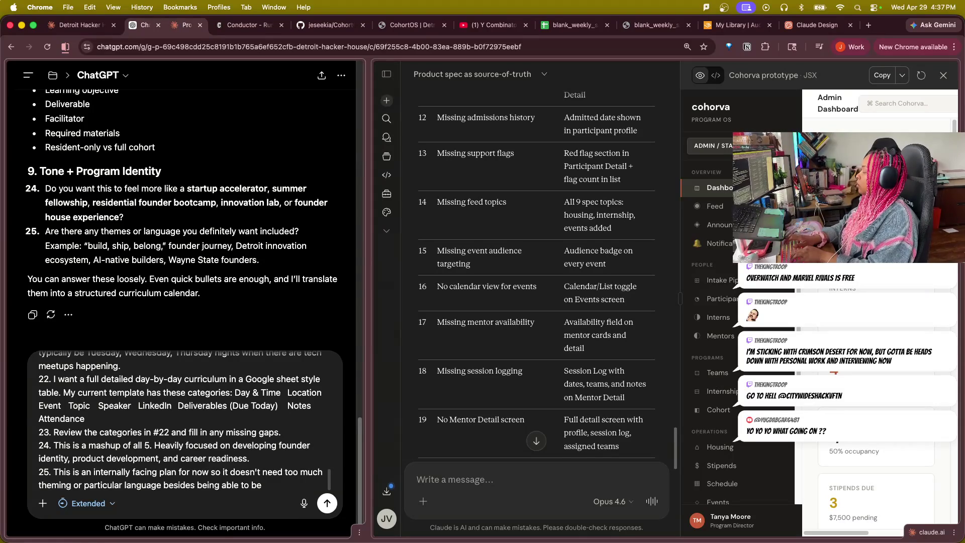
text(used to)
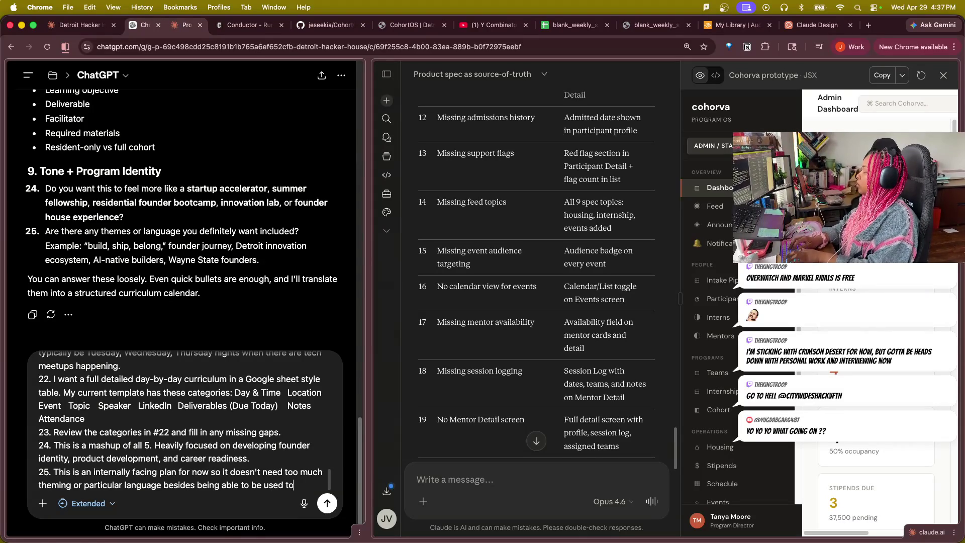
text( h)
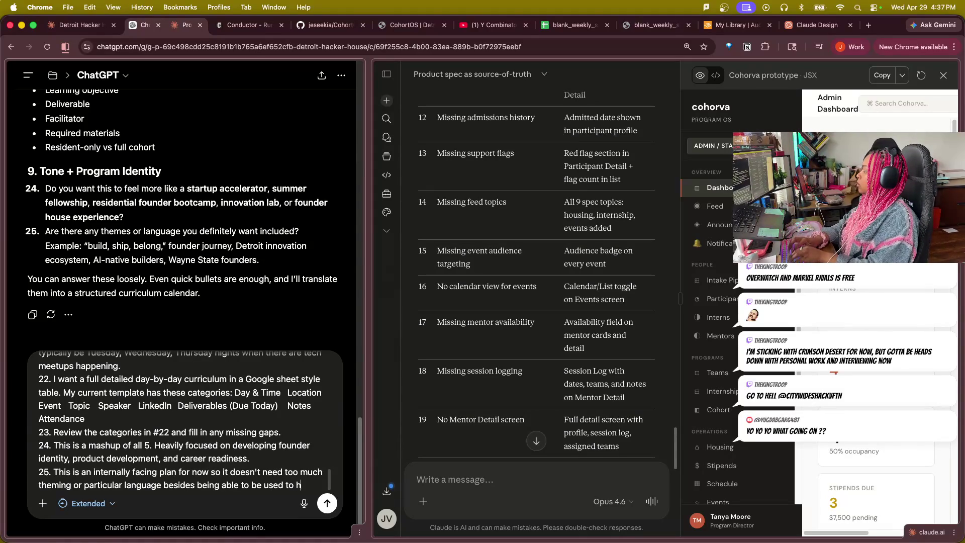
text(elp)
key(BackSpace)
key(BackSpace)
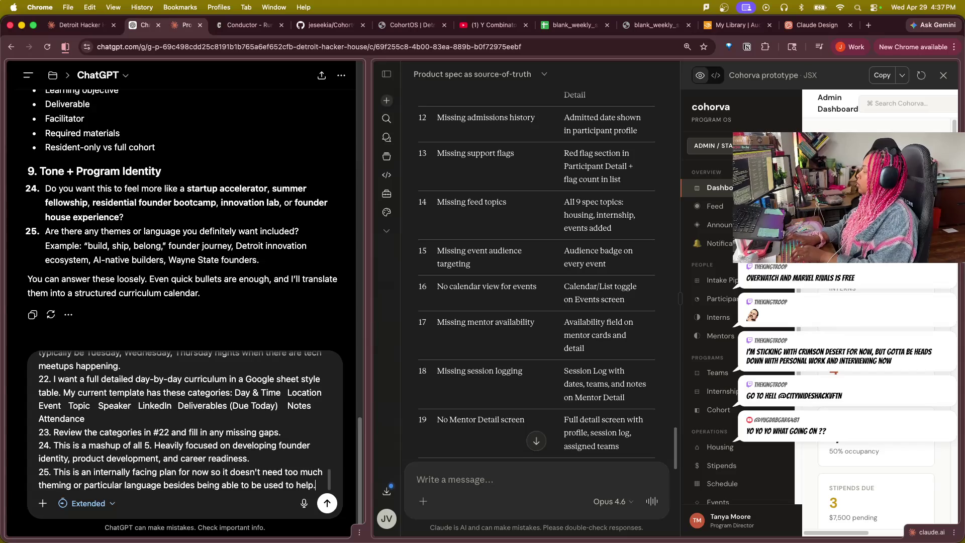
key(BackSpace)
text(students under)
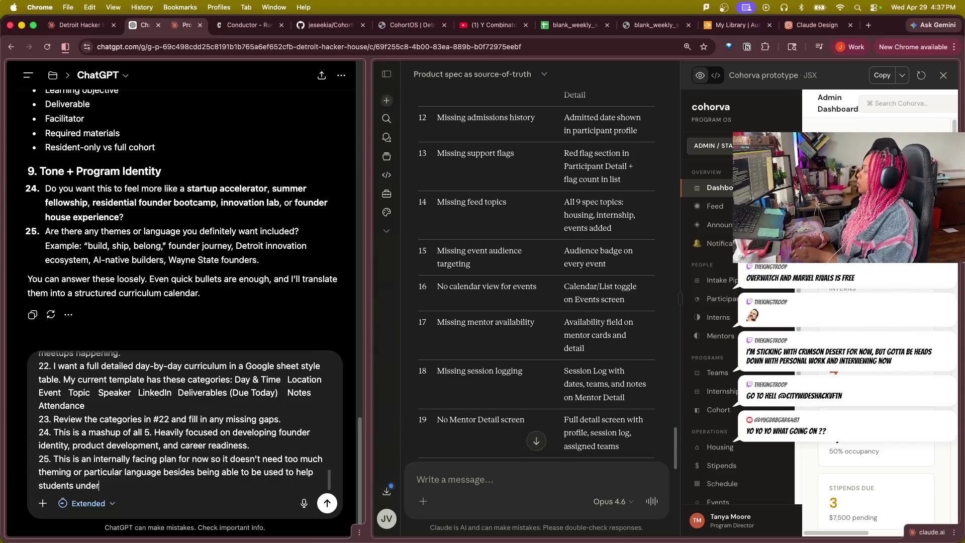
text(stand the plan )
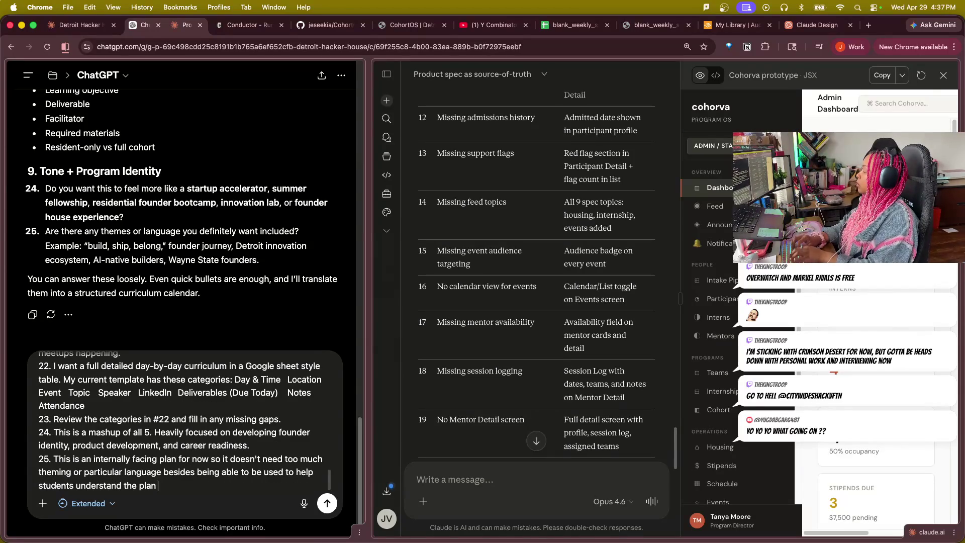
text(and time commitm)
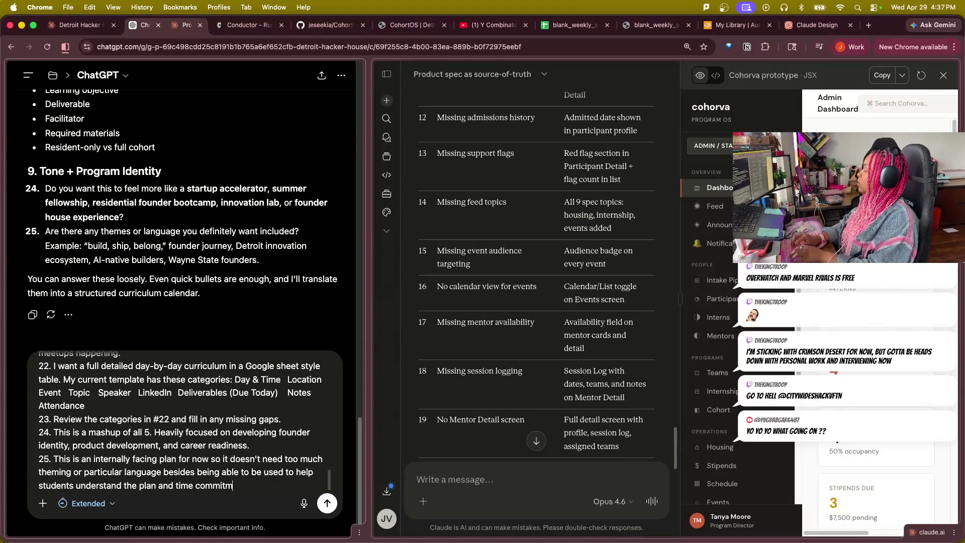
text(ent for the summer)
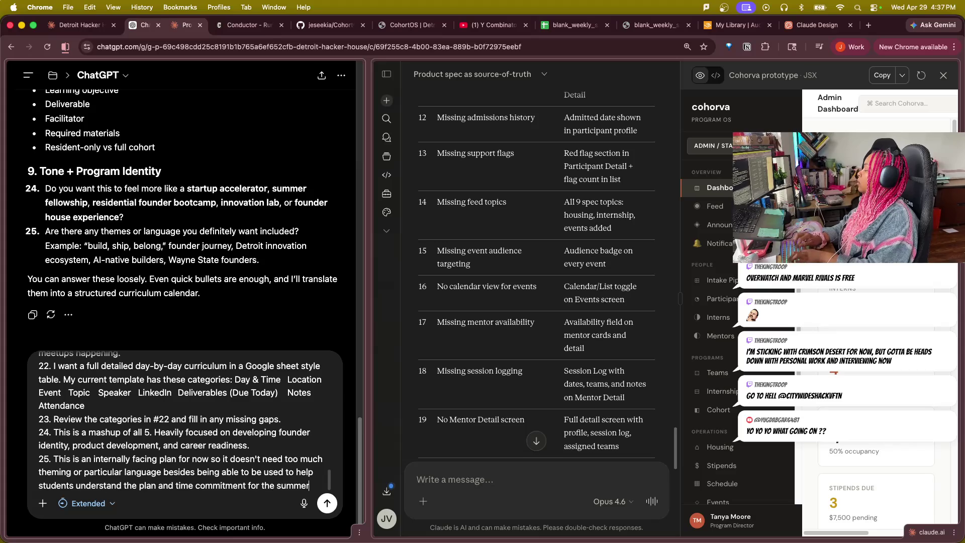
text(, es)
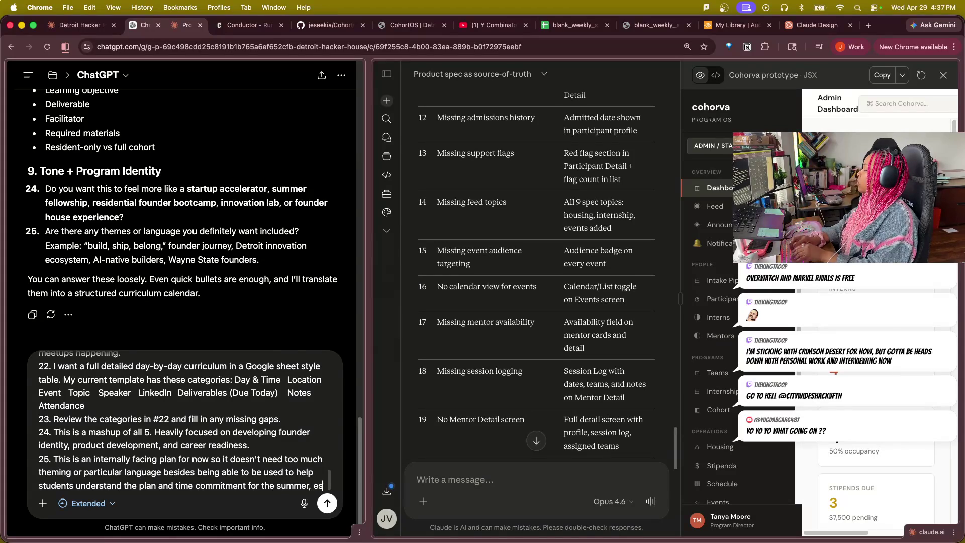
text(pecialy)
- Finish answer 25 on stipend and housing eligibility requiring full-time activity, then send the numbered answers
key(BackSpace)
text(ly)
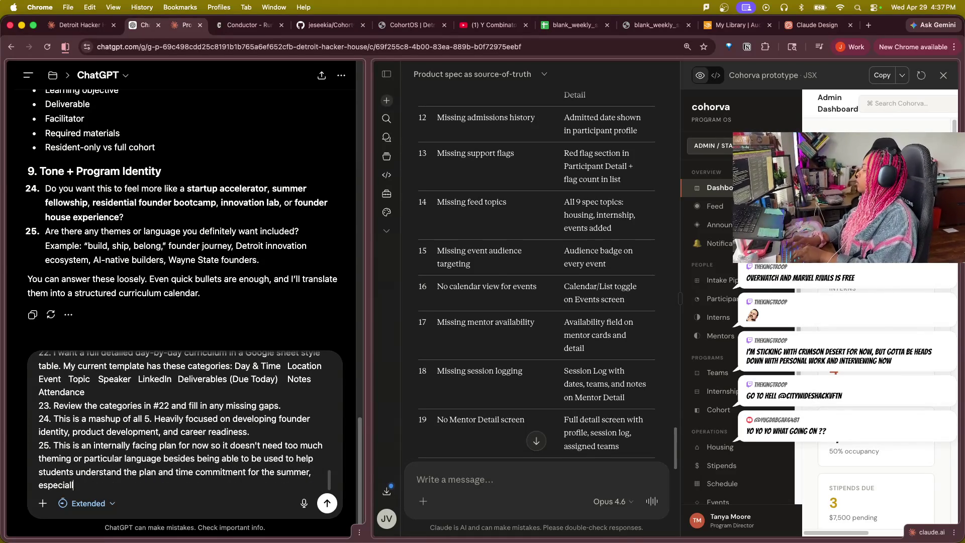
text( for stipend and)
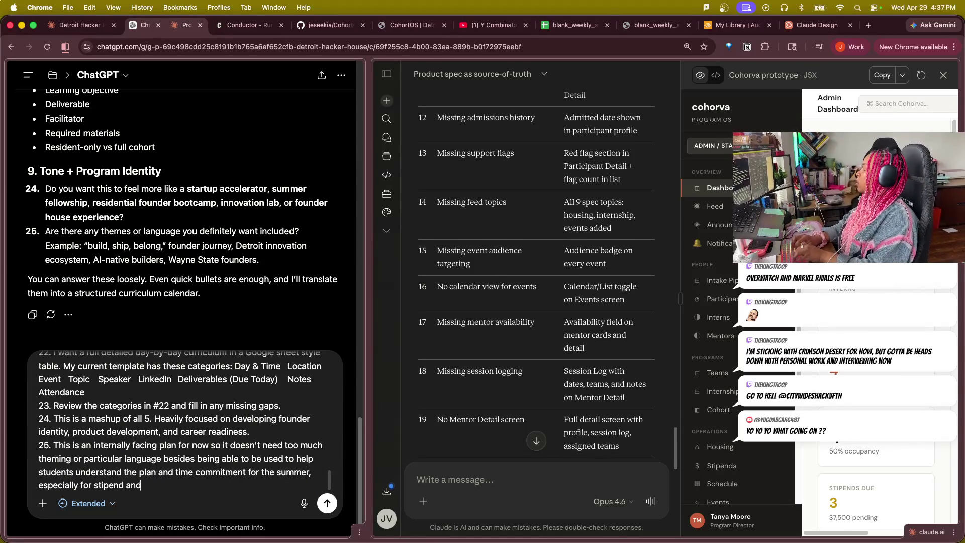
text( hois)
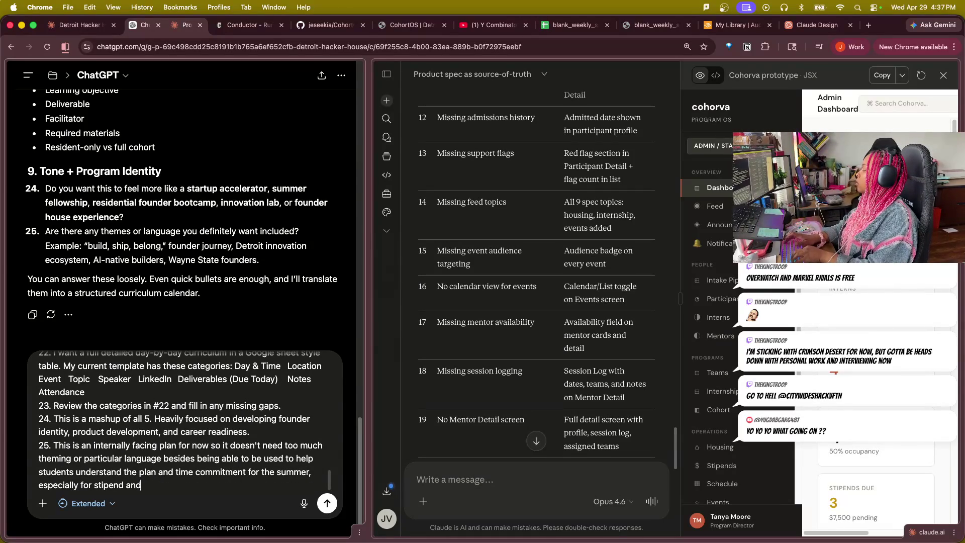
key(BackSpace)
key(BackSpace)
key(BackSpace)
text(cipi)
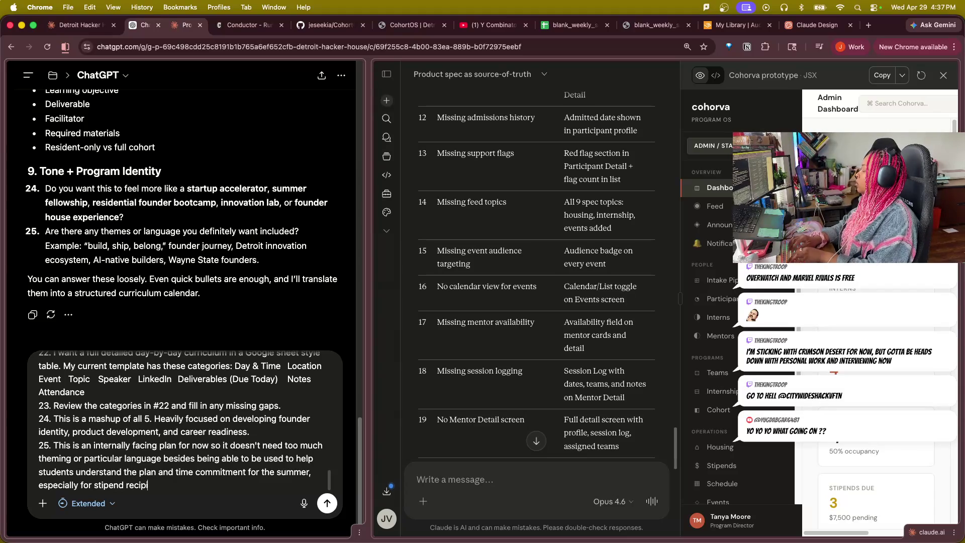
text(ents and rfesi)
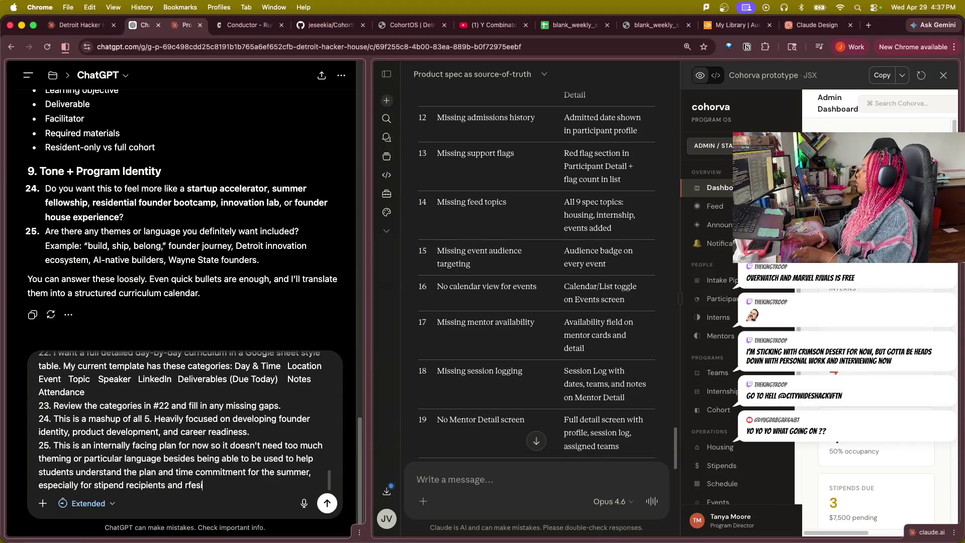
key(BackSpace)
key(BackSpace)
key(BackSpace)
key(BackSpace)
text(esidents tha)
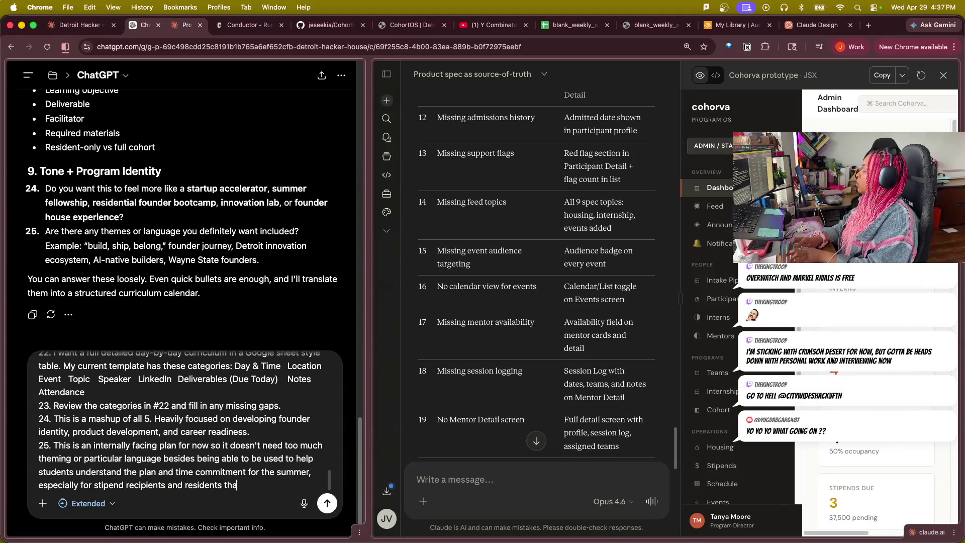
text(t ned t)
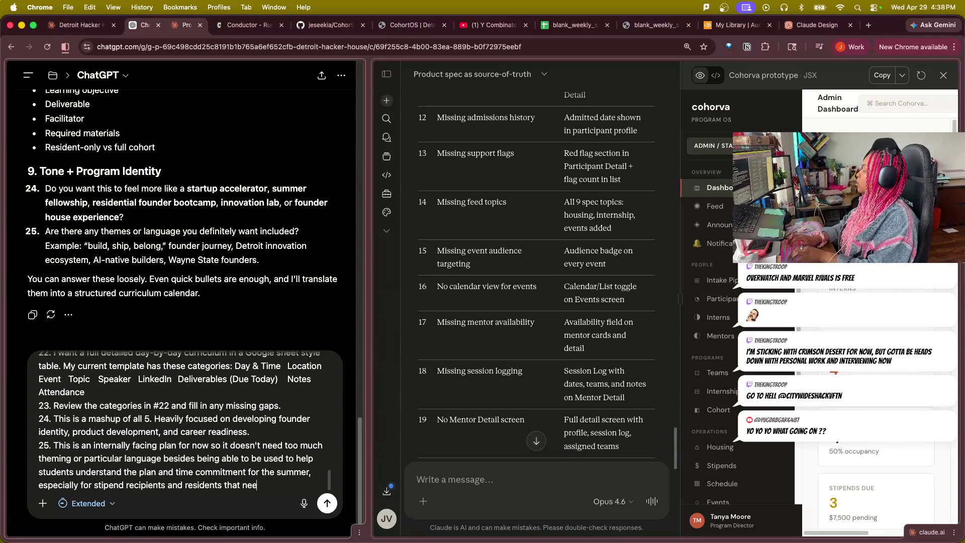
text(d to )
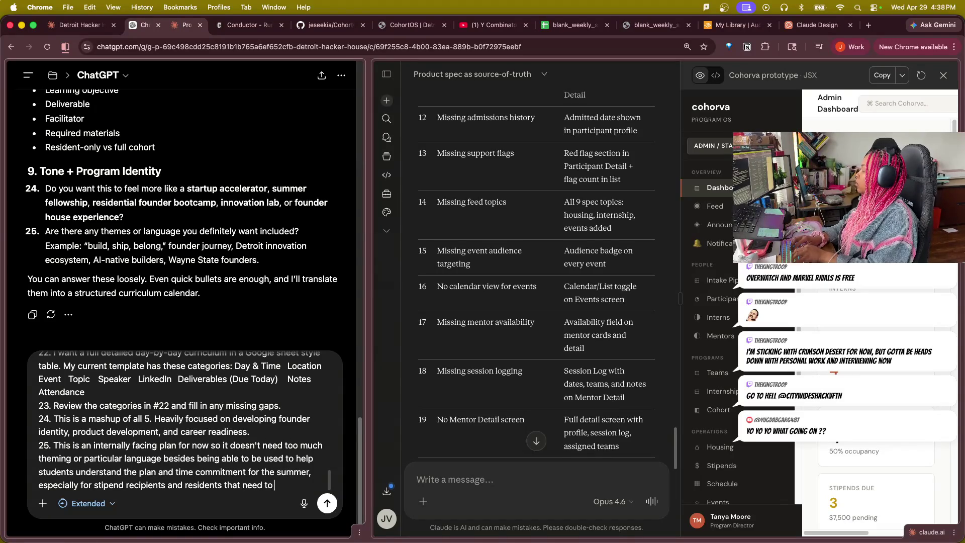
text(maintin )
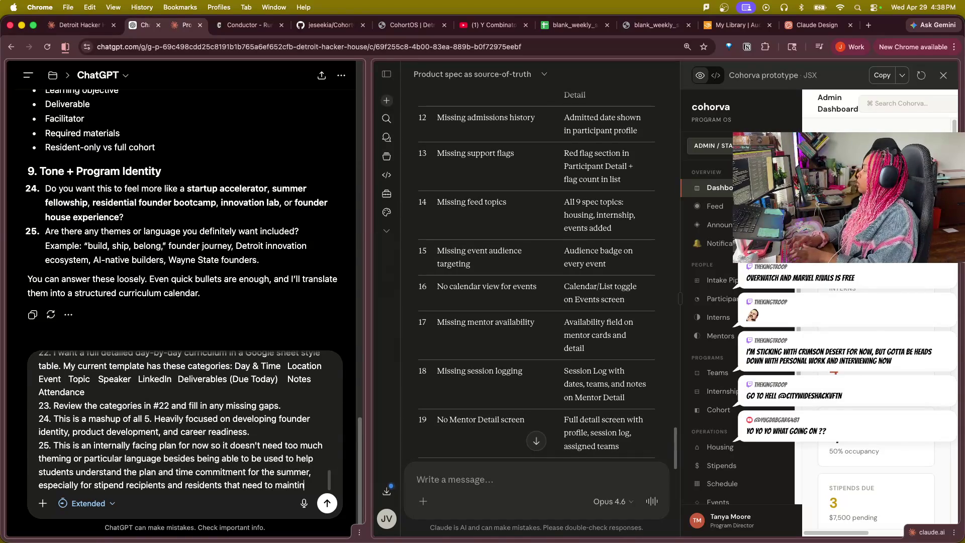
text(f)
text(n fu)
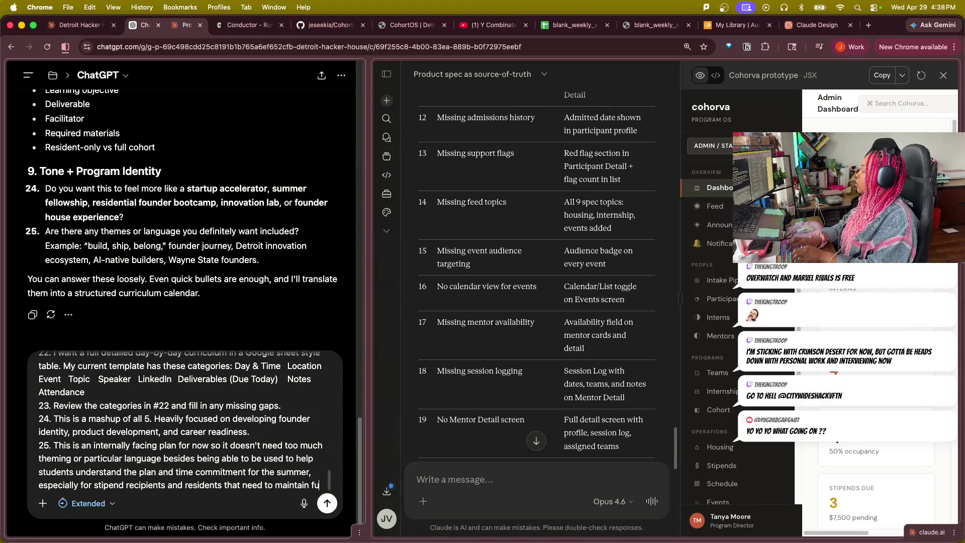
text(ll-time a)
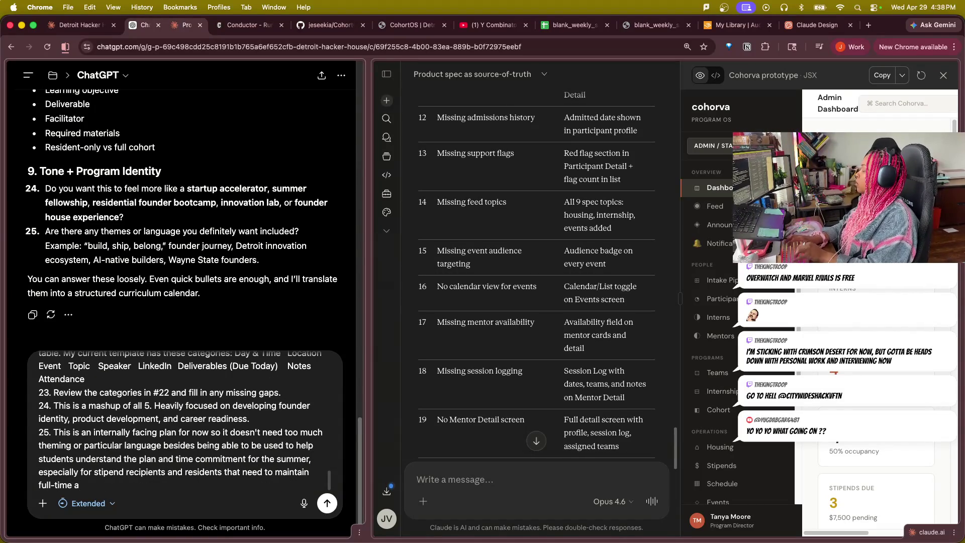
text(ctivity in th)
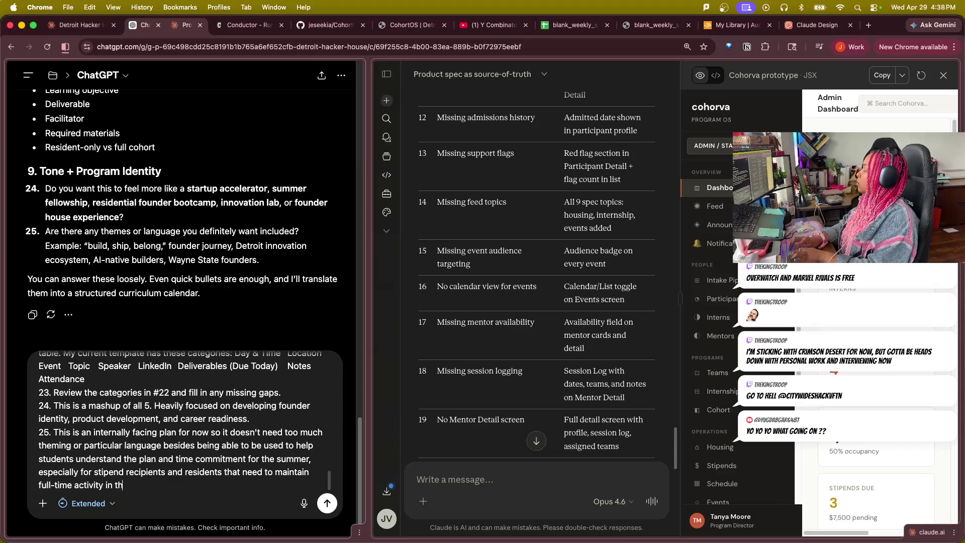
text(e program to r)
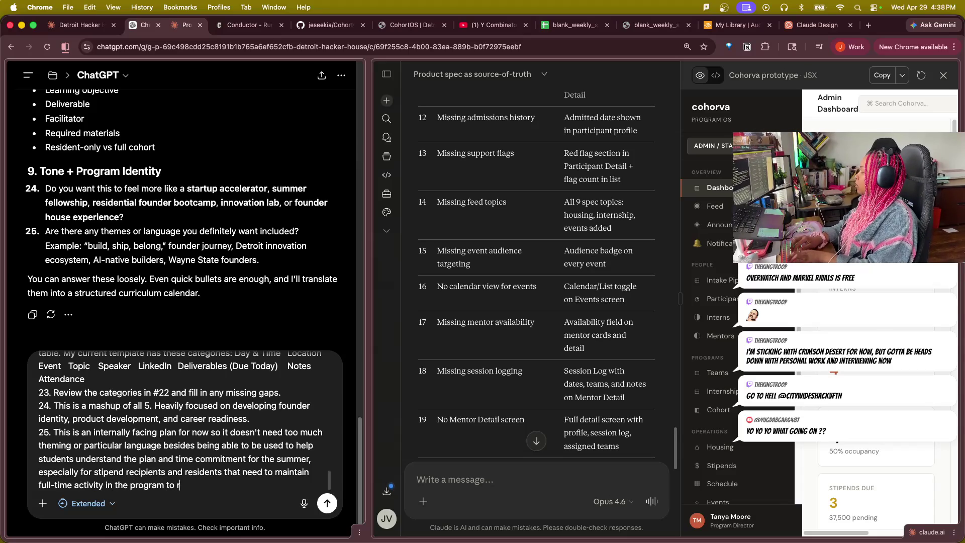
text(emaig)
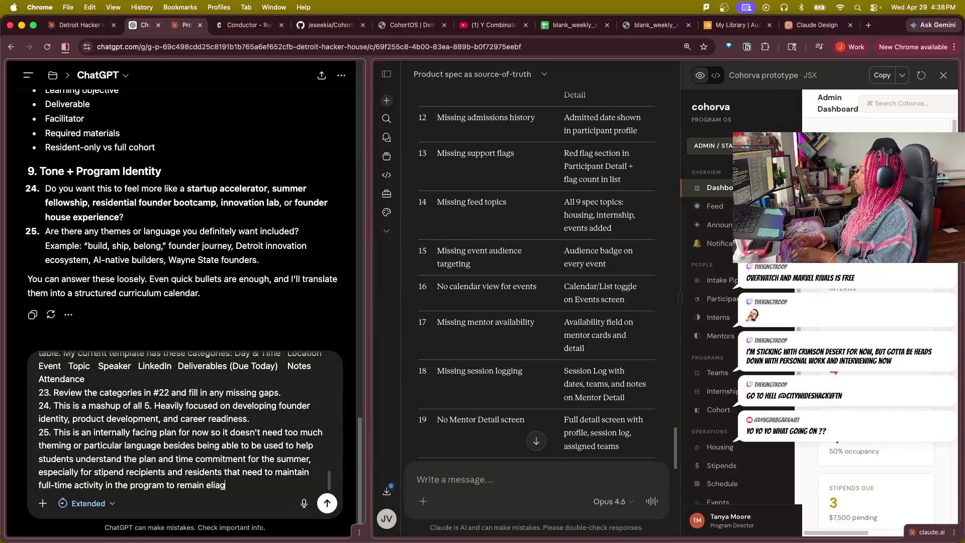
text(le for sti)
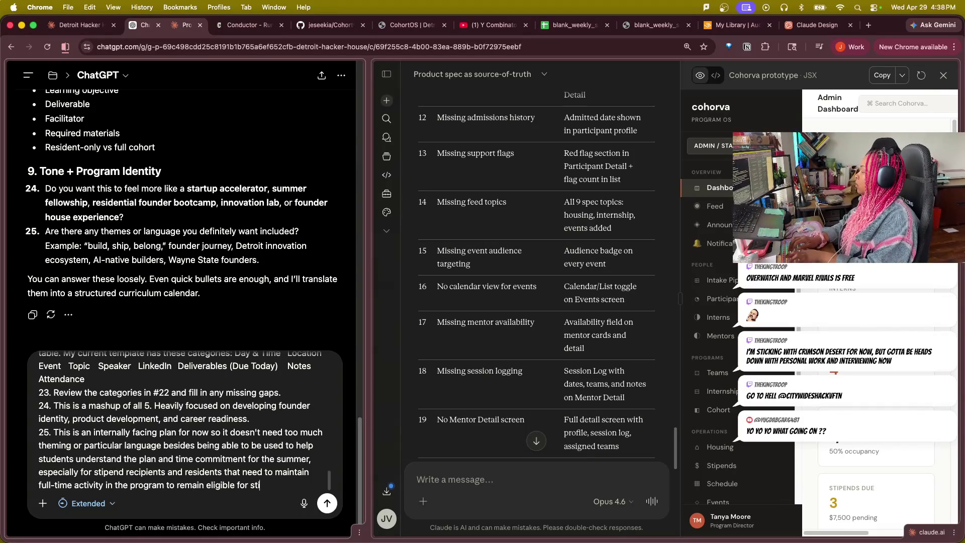
text(pened)
key(BackSpace)
key(BackSpace)
text(c)
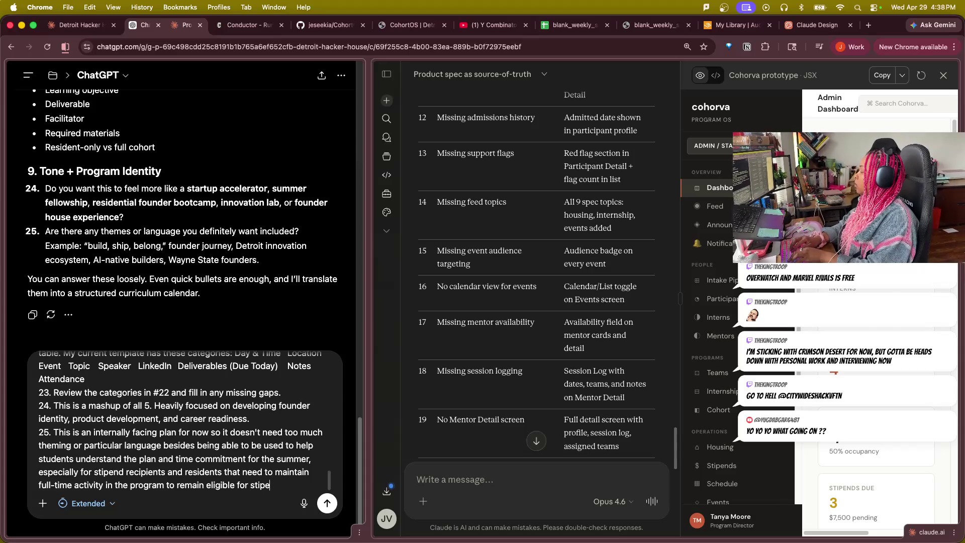
text( a)
text( an)
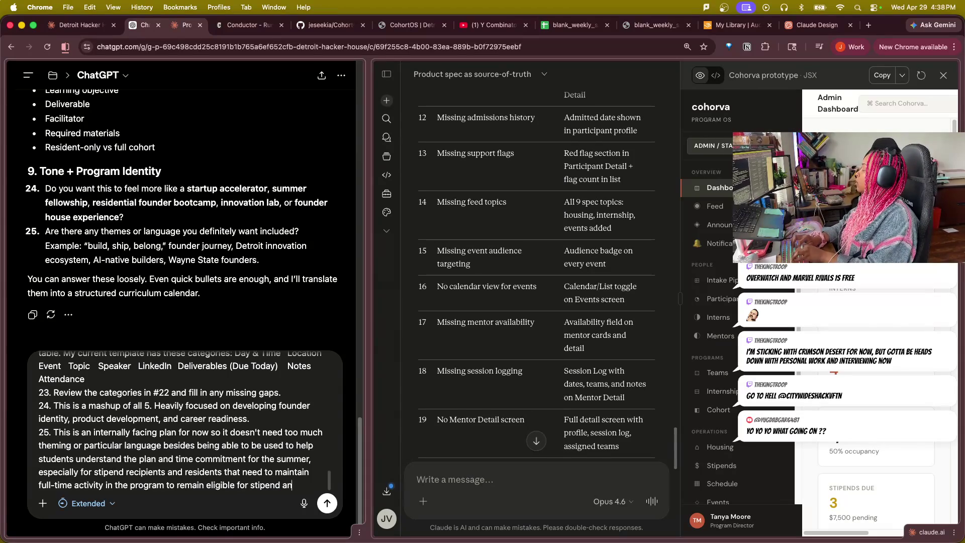
text(d housing bend)
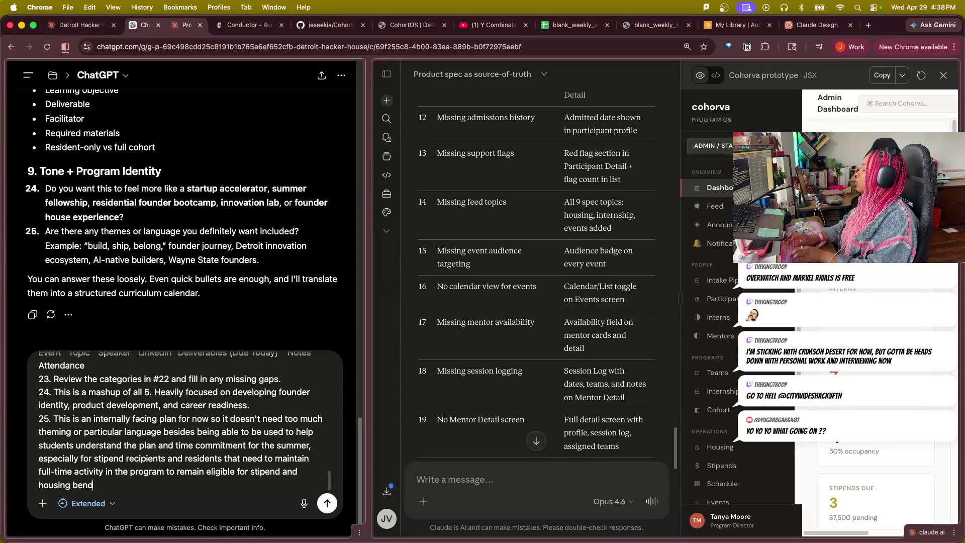
text(s.)
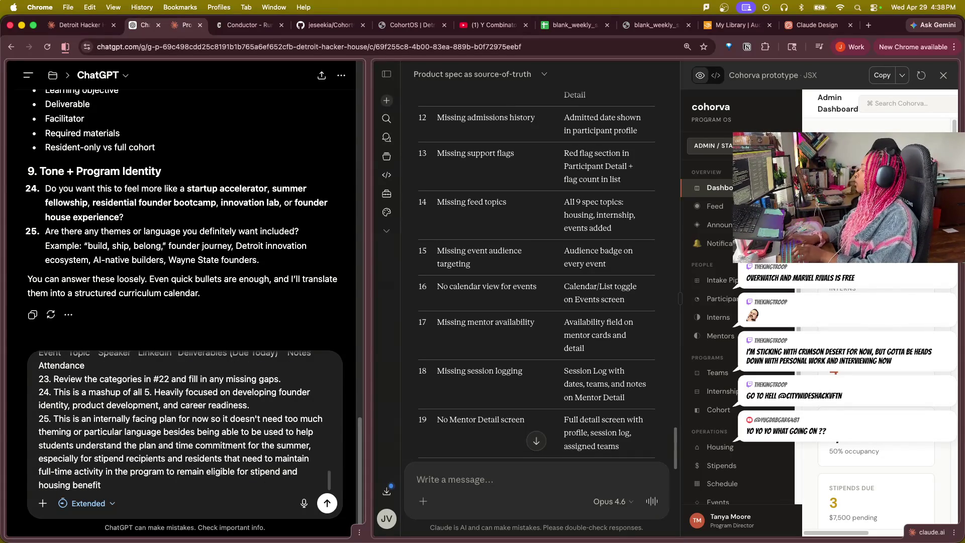
key(Return)
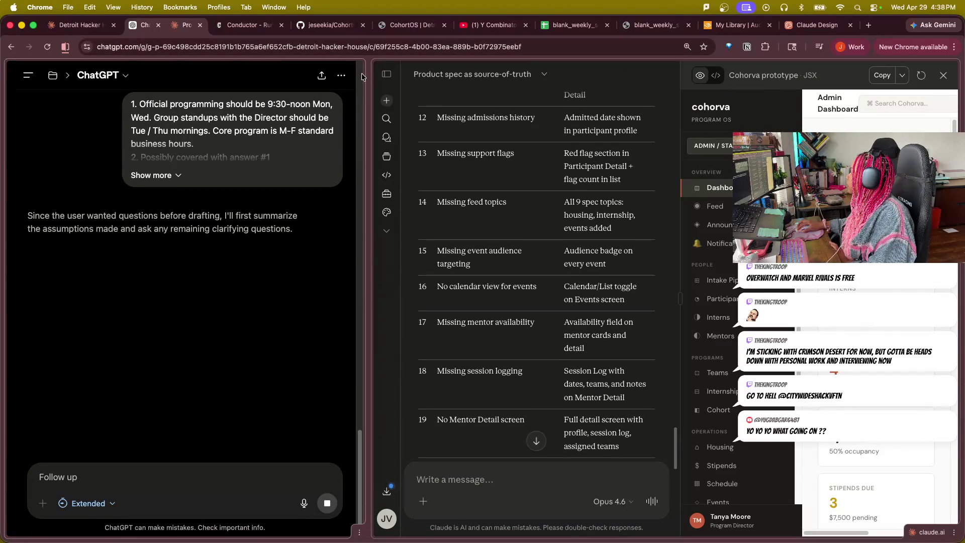
scroll(361, 74, up, 15)
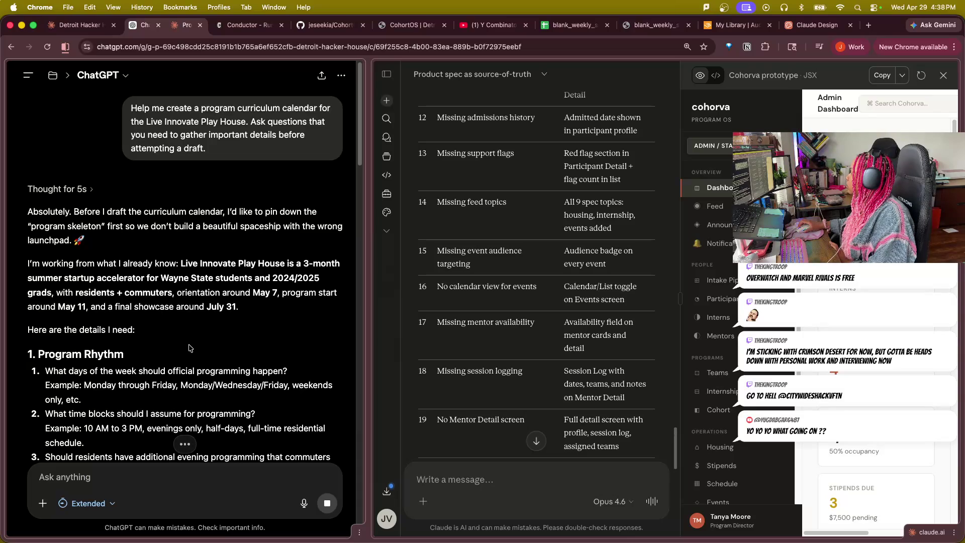
scroll(188, 348, down, 5)
scroll(190, 348, down, 5)
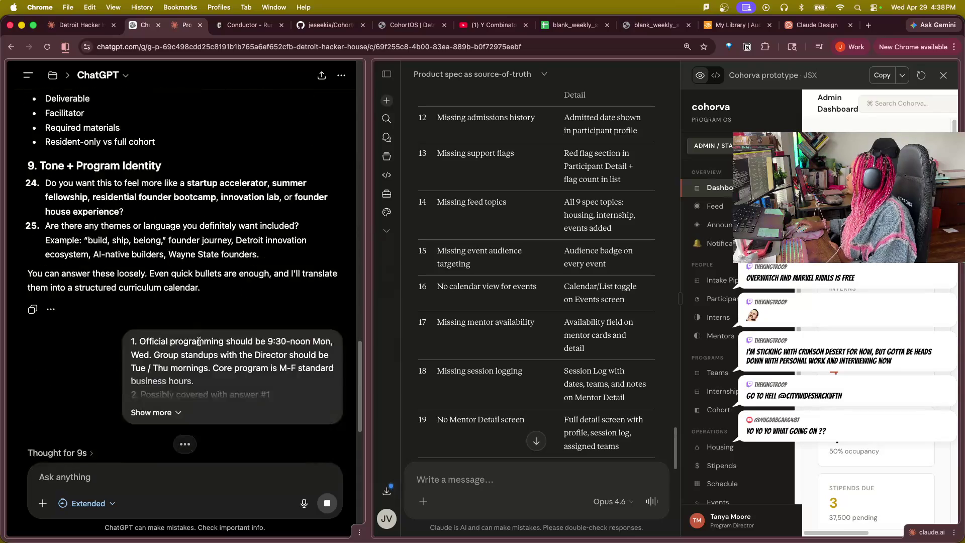
scroll(192, 345, down, 5)
scroll(197, 344, down, 5)
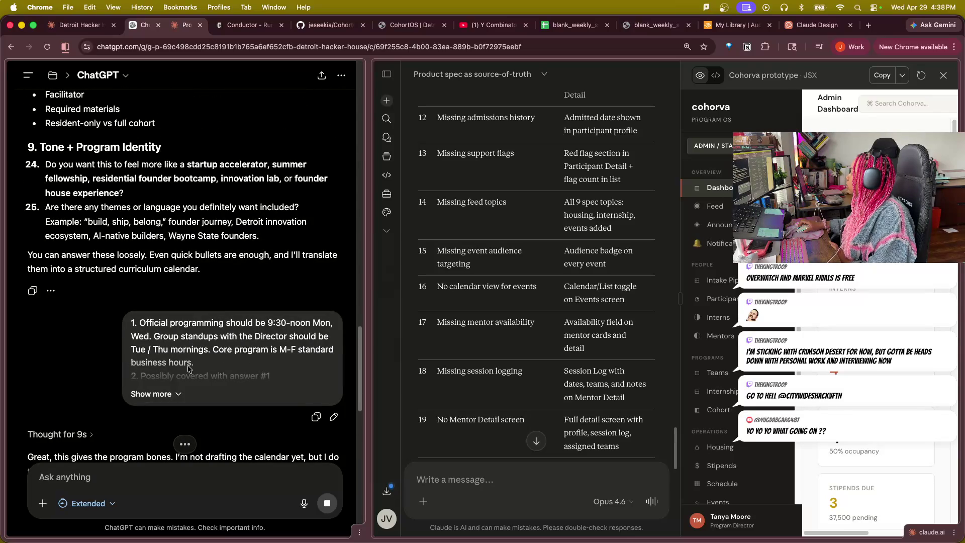
scroll(120, 348, down, 1)
scroll(53, 214, down, 5)
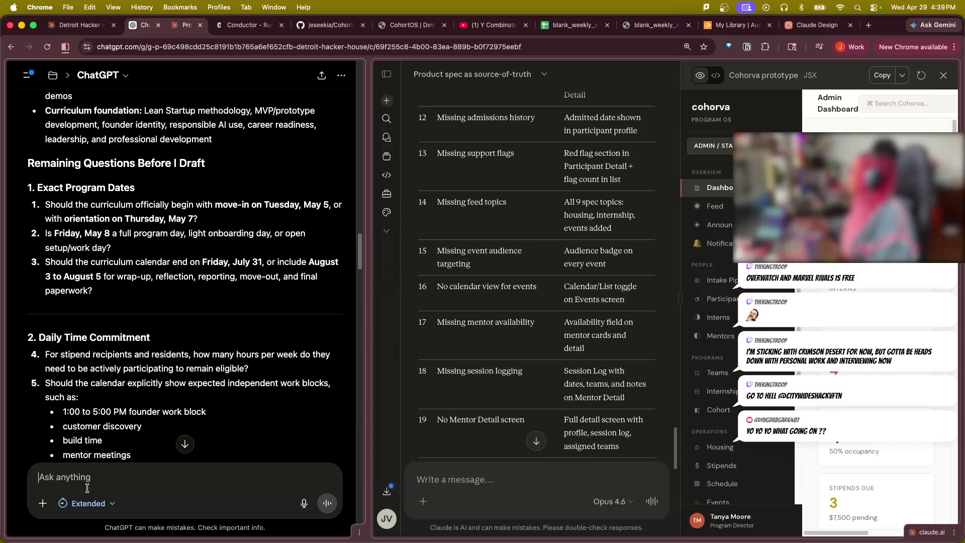
text(The)
- Write answer 2: Friday should focus on completing onboarding requirements
key(BackSpace)
key(BackSpace)
key(BackSpace)
text(1. currfc)
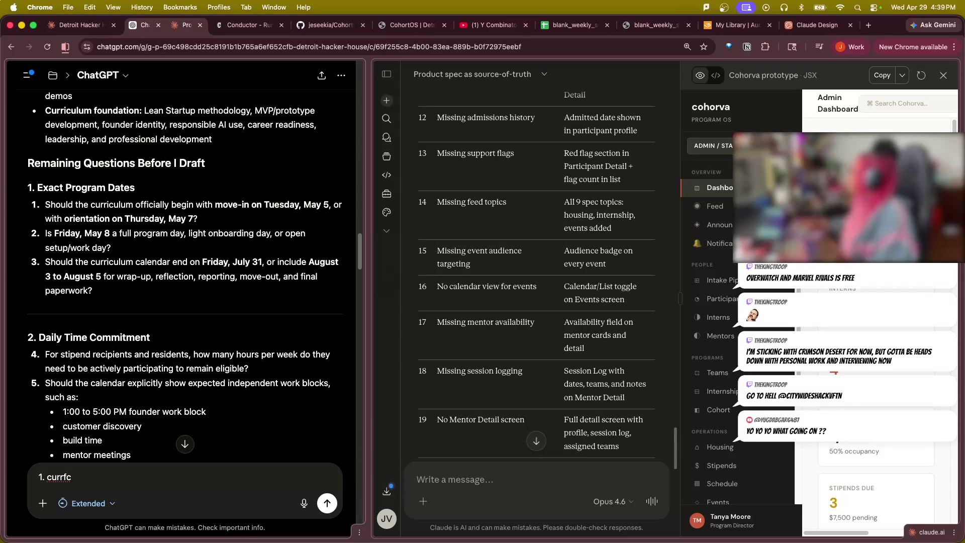
key(BackSpace)
key(BackSpace)
text(iculum)
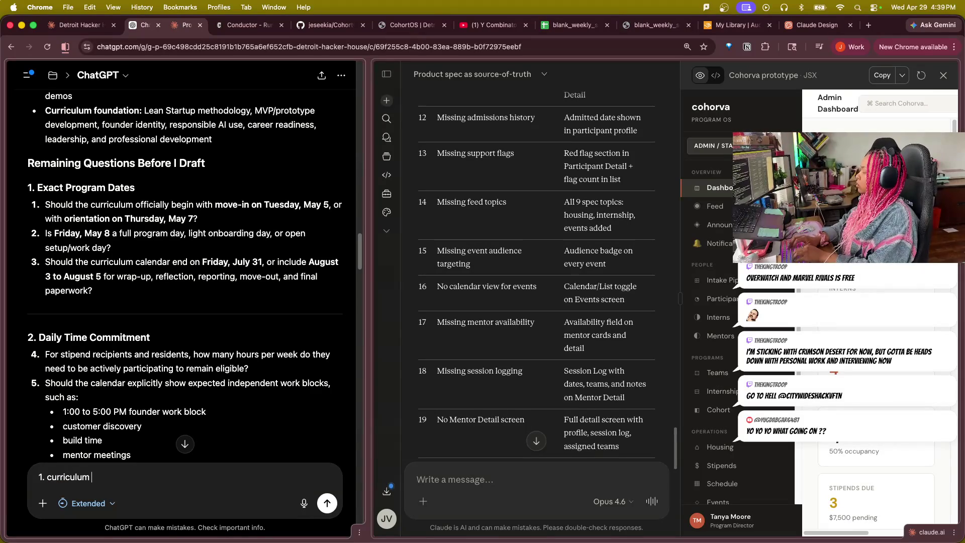
text( officially begi)
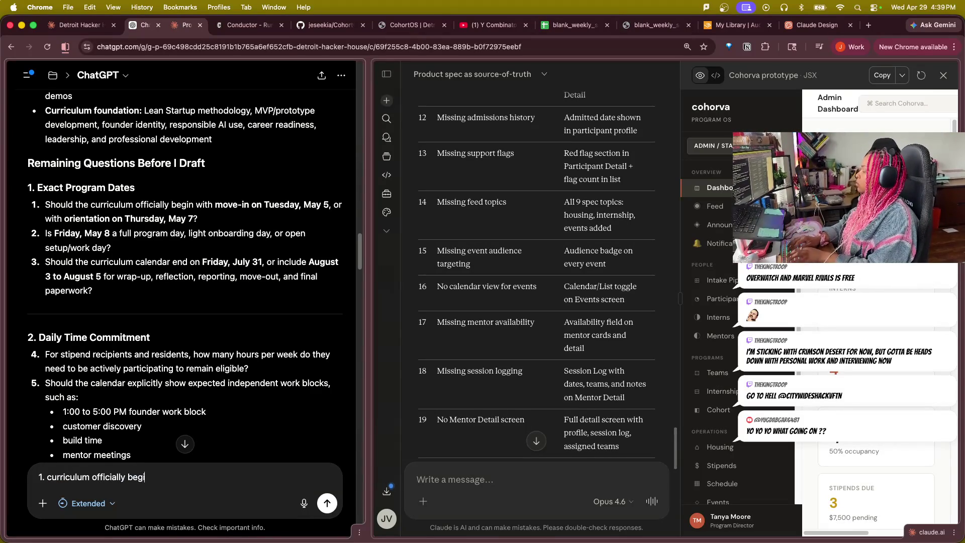
text(ns monday,)
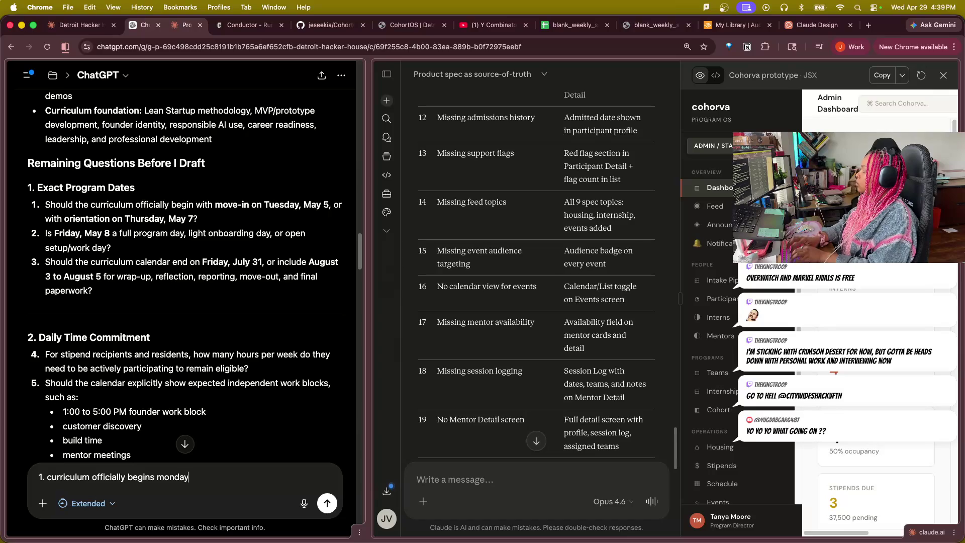
text( may 11)
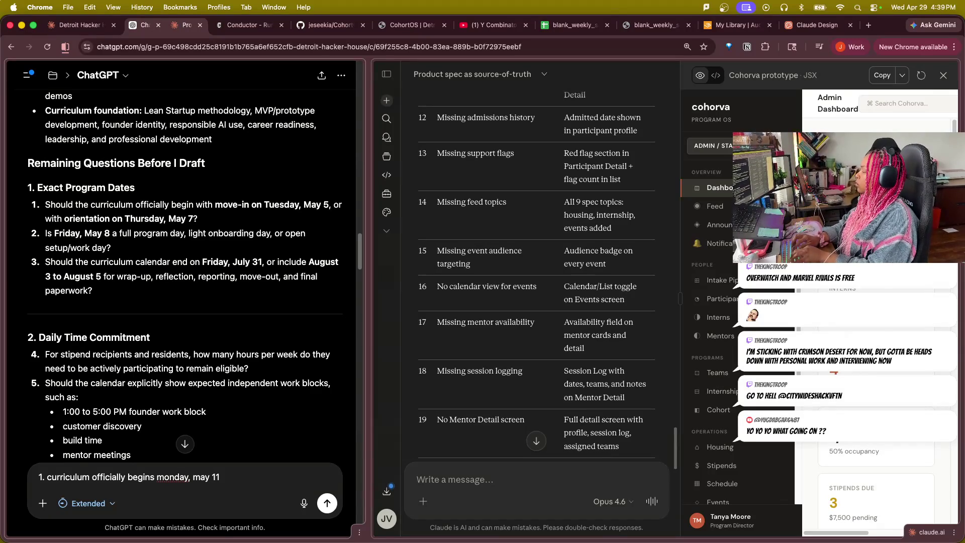
key(shift+Return)
text(2)
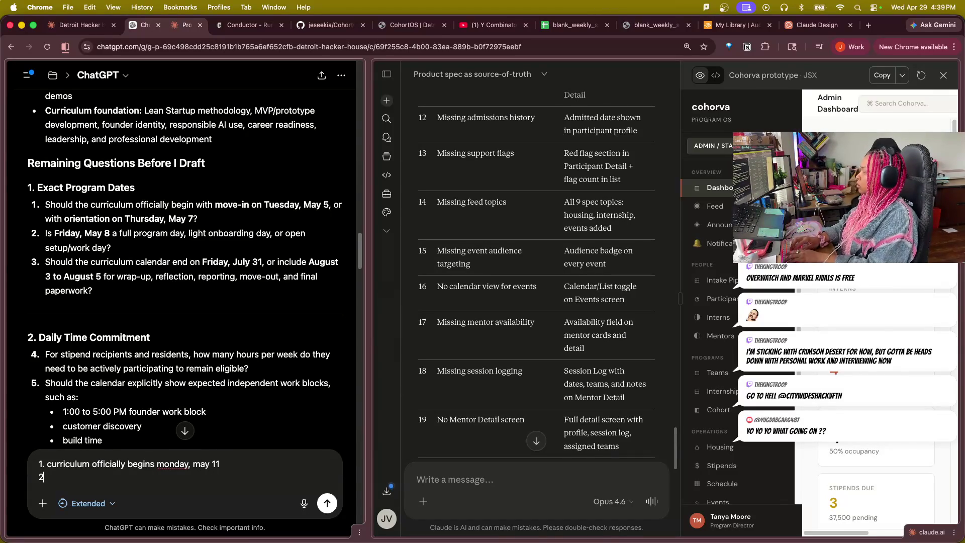
text(. no)
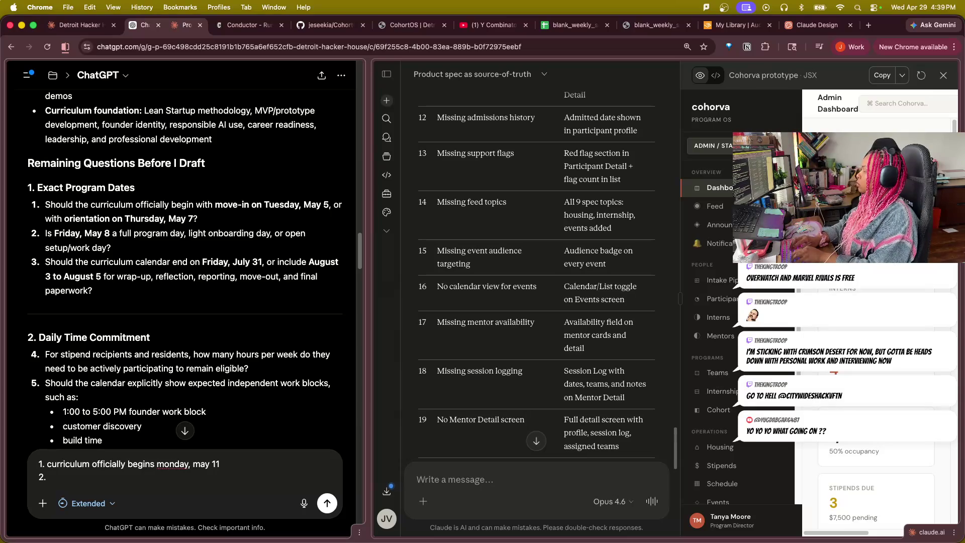
text(no content c)
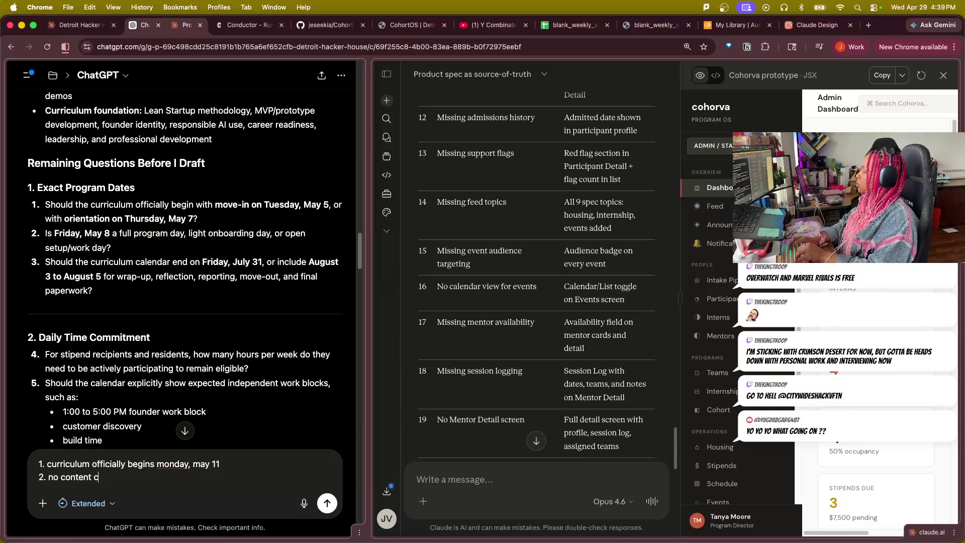
text(urrently p)
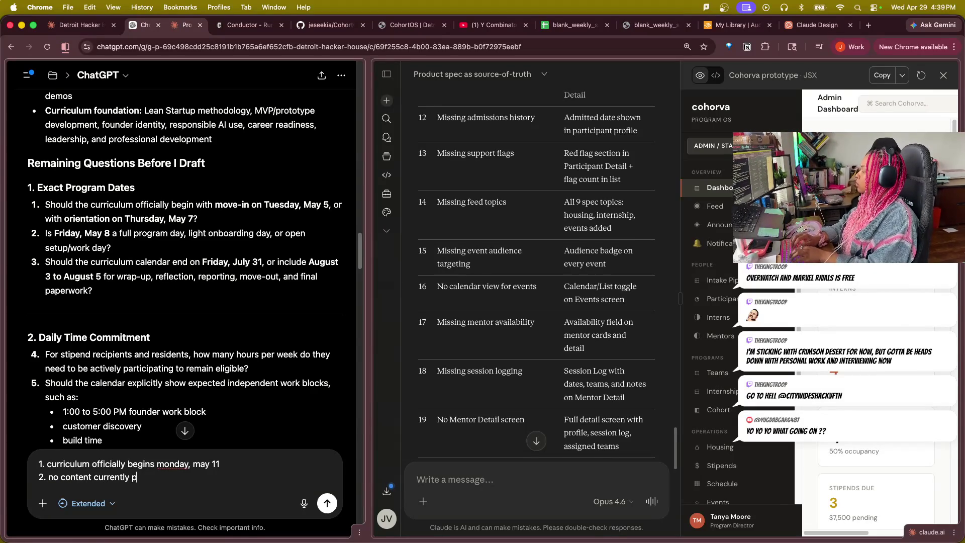
text(lanned for Fr)
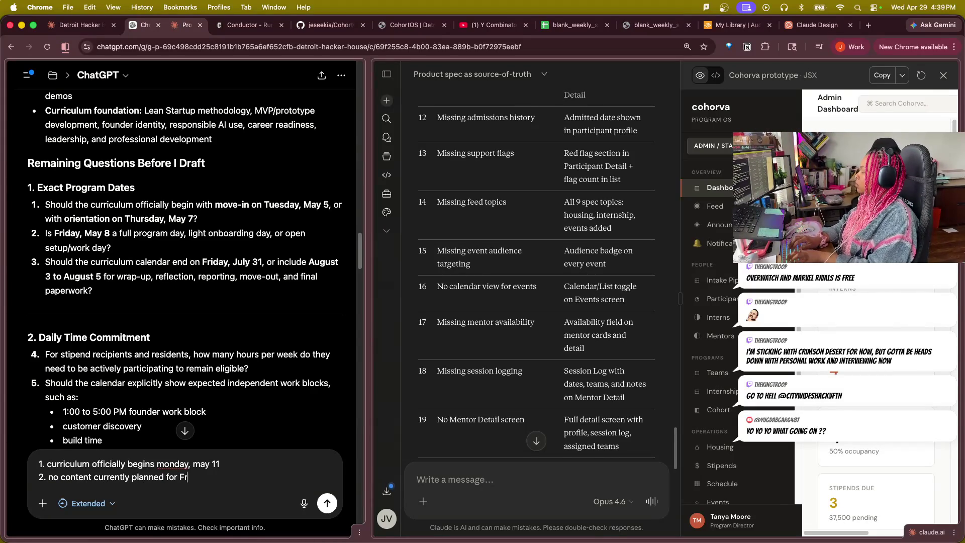
text(iday, b)
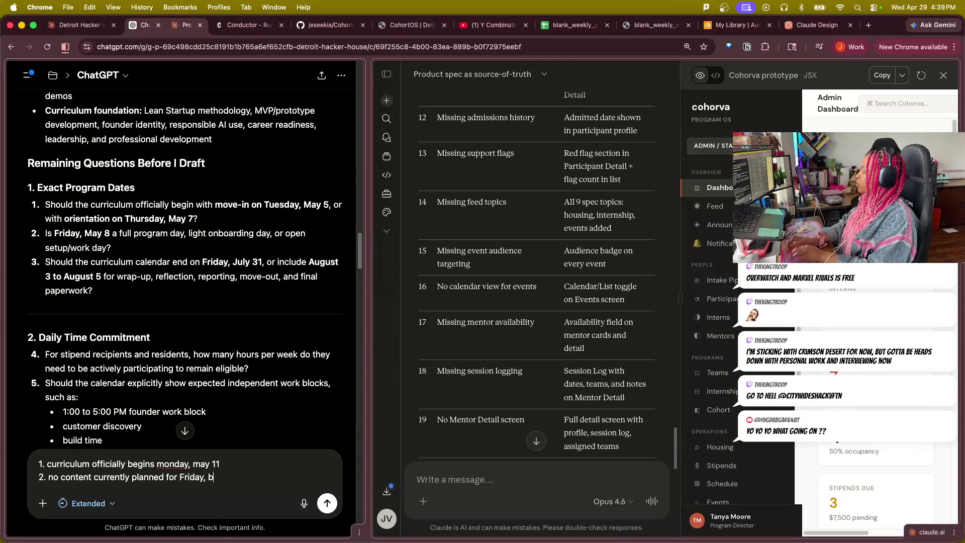
text(ut could be)
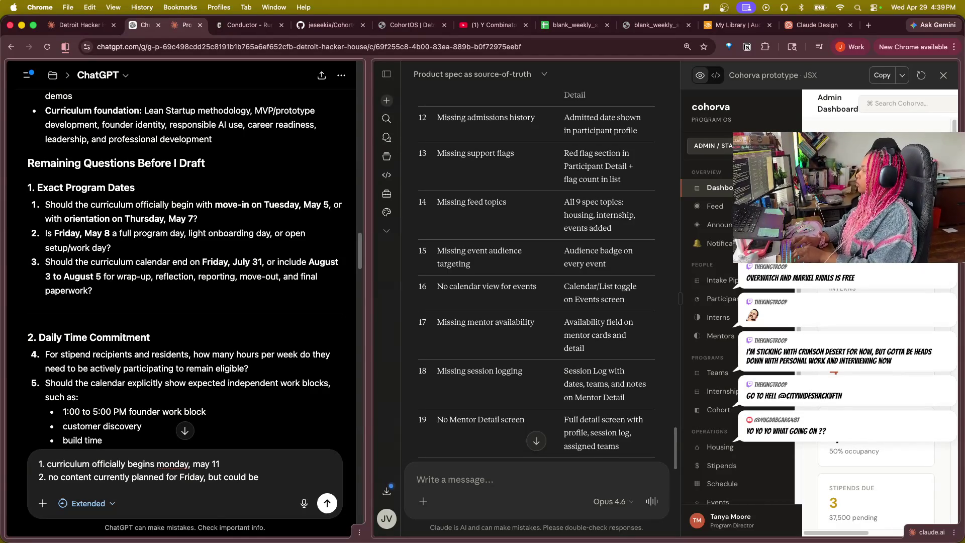
text( useful)
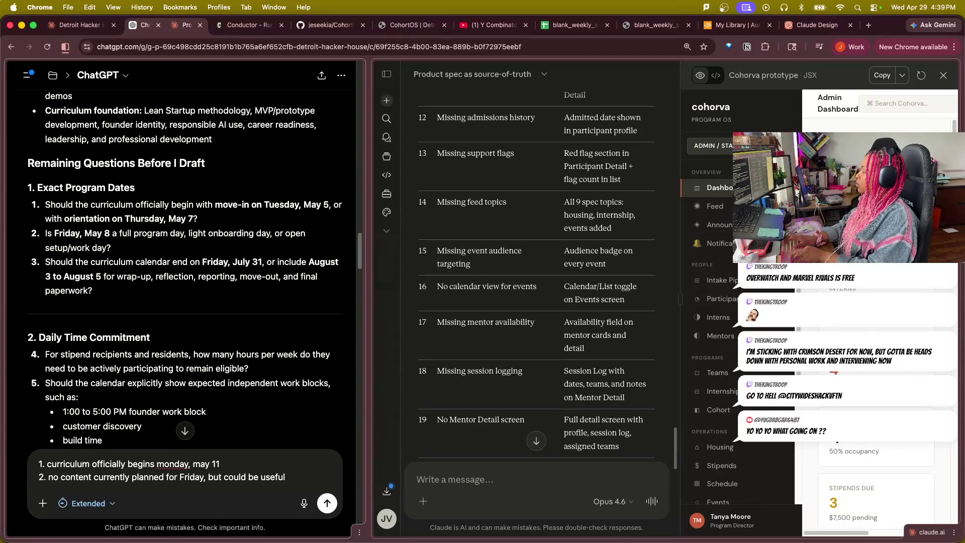
key(BackSpace)
key(BackSpace)
key(BackSpace)
key(BackSpace)
key(BackSpace)
key(BackSpace)
key(BackSpace)
key(BackSpace)
key(BackSpace)
key(BackSpace)
key(BackSpace)
key(BackSpace)
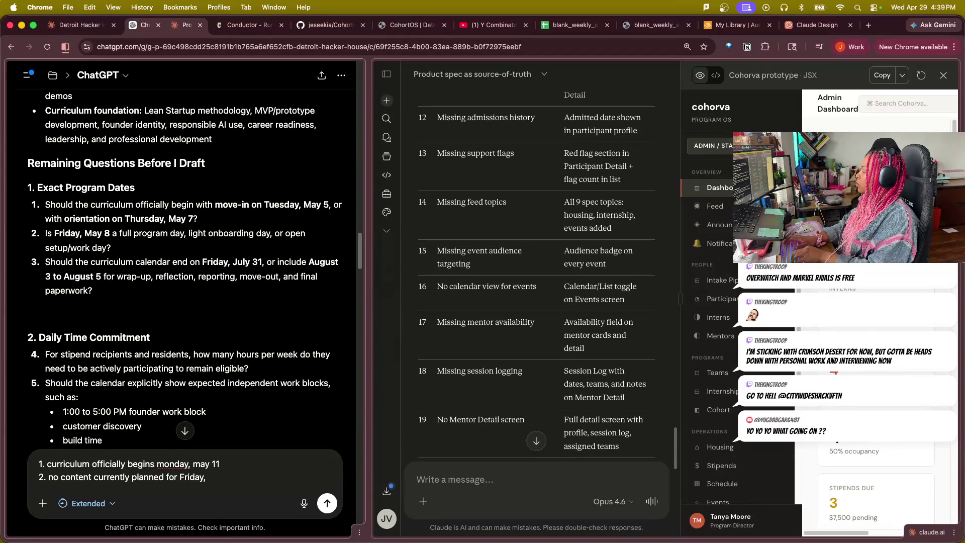
text(Sh)
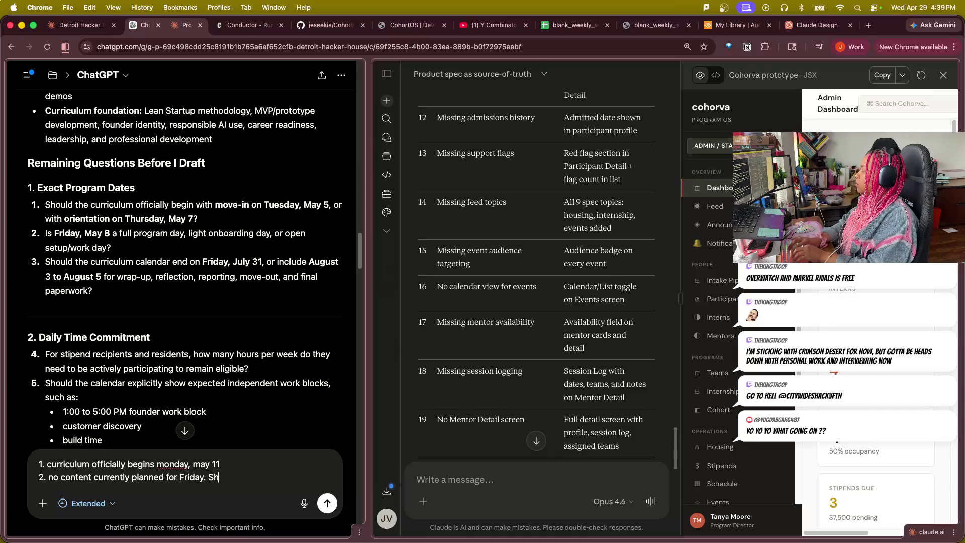
text(ould be focused)
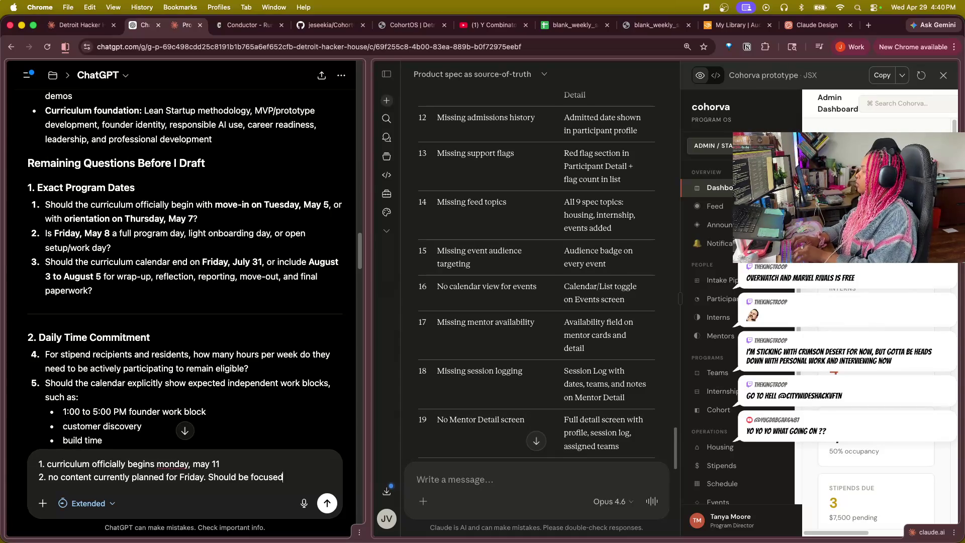
text( on on)
key(BackSpace)
key(BackSpace)
text(c)
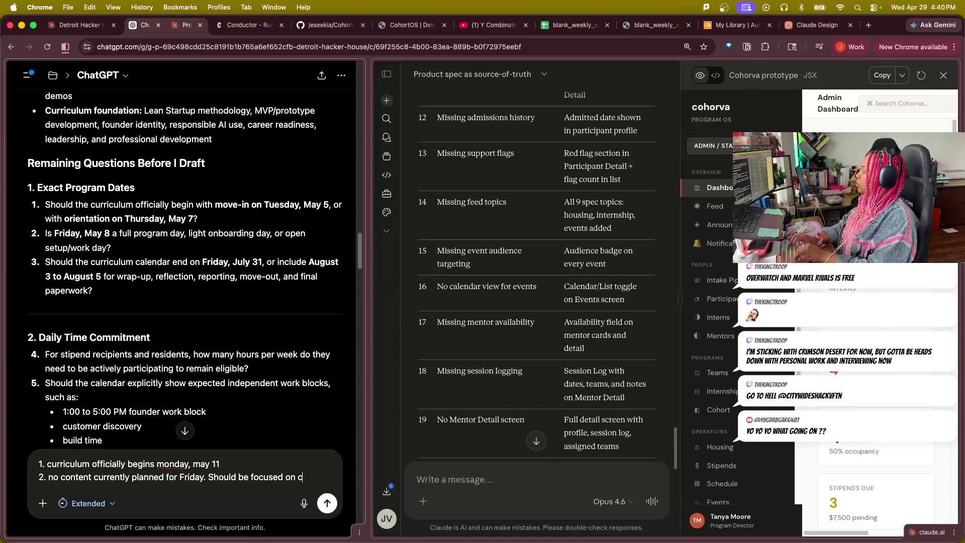
text(ompleting)
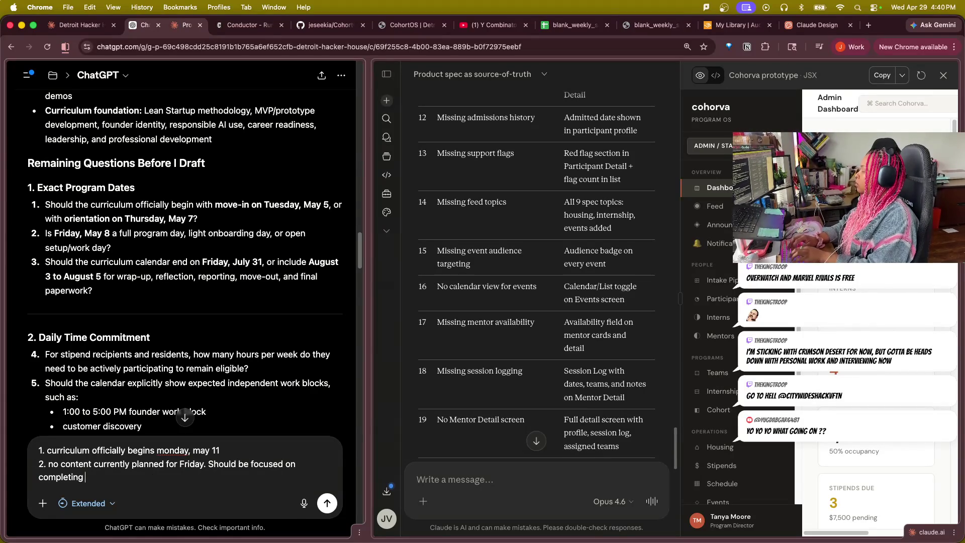
text( onboarding)
text(re)
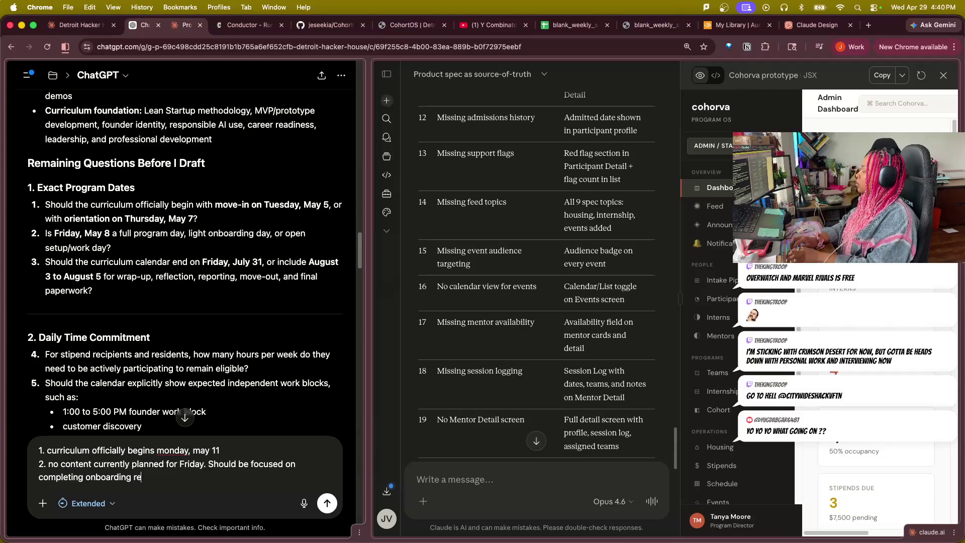
text(quirements.)
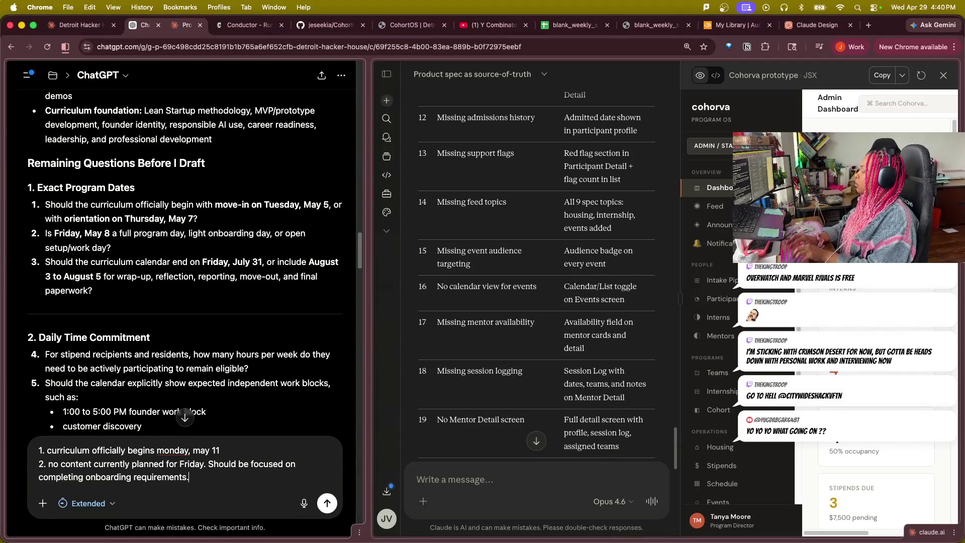
- Write answer 3: the curriculum calendar should end after the interns' last day, then begin item 4
key(shift+Return)
text(3.)
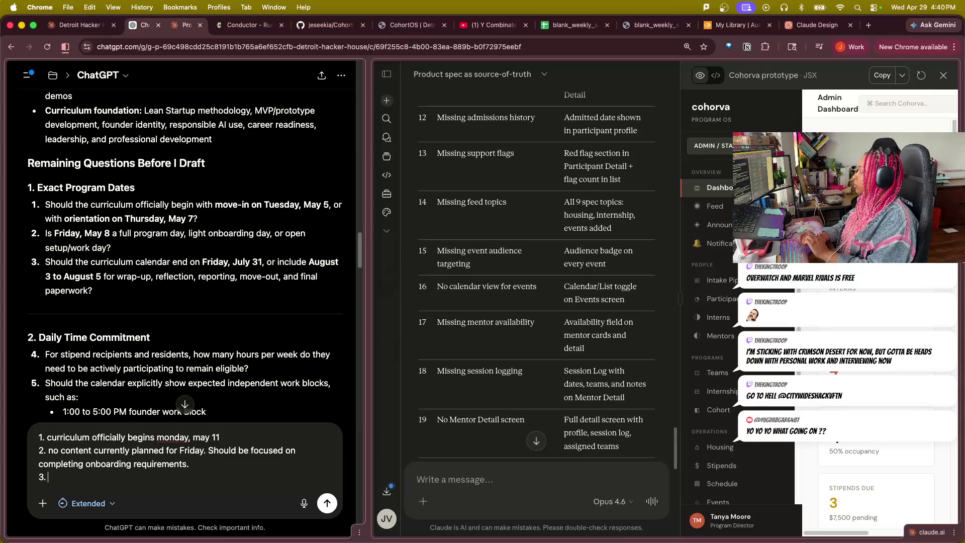
text( Currficul)
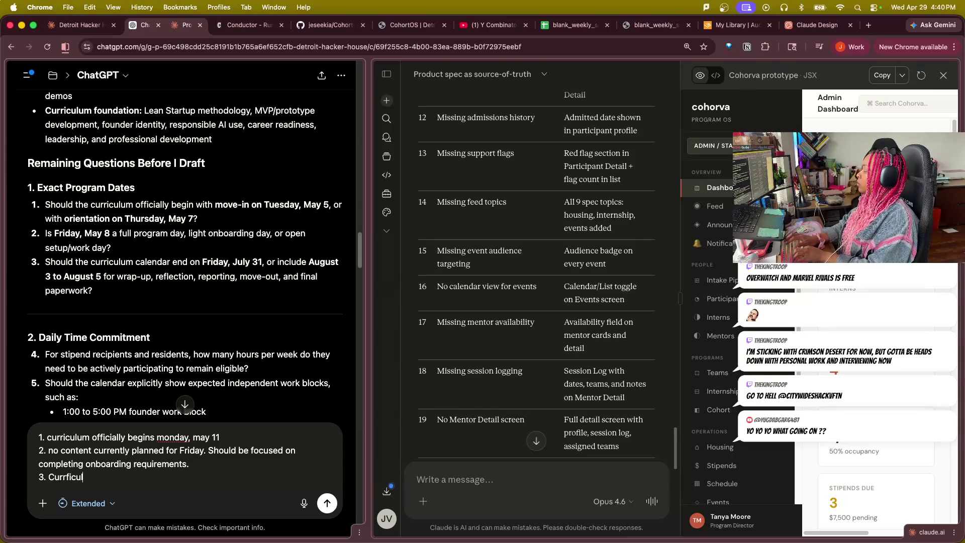
key(BackSpace)
key(BackSpace)
key(BackSpace)
key(BackSpace)
key(BackSpace)
text(icul)
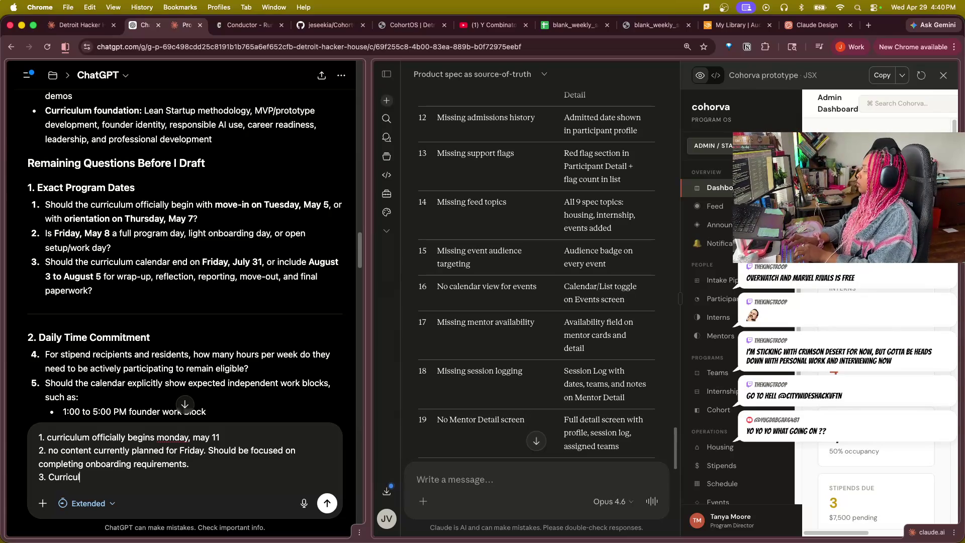
text(um cal)
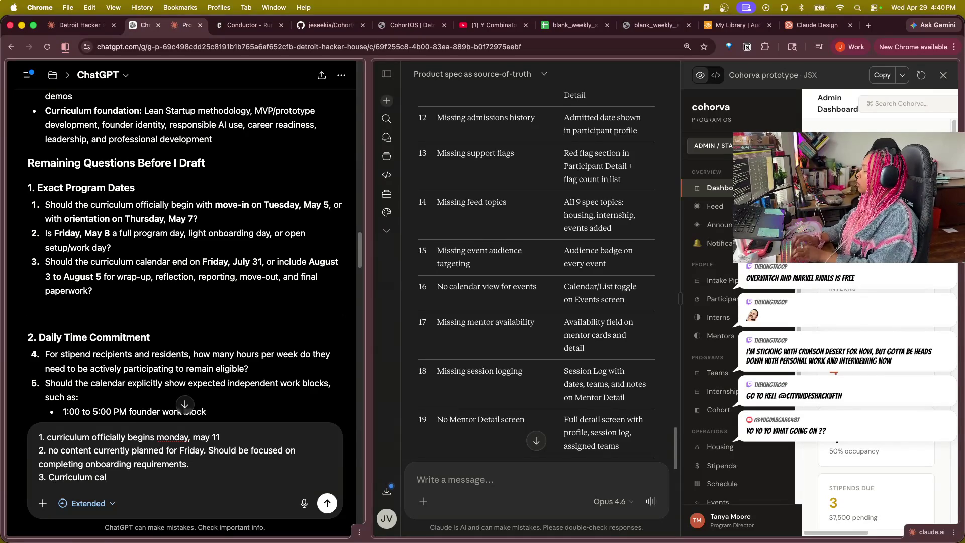
text(endar should )
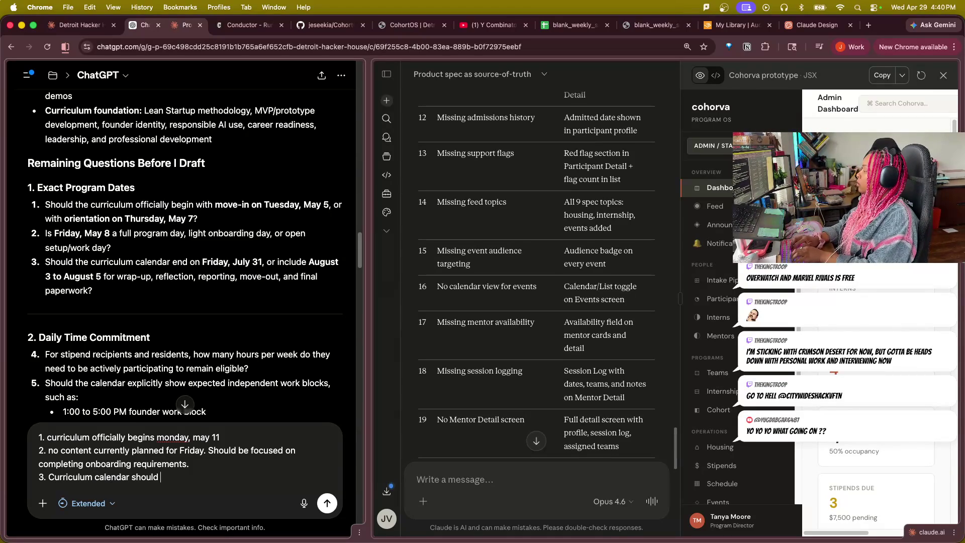
text(end after)
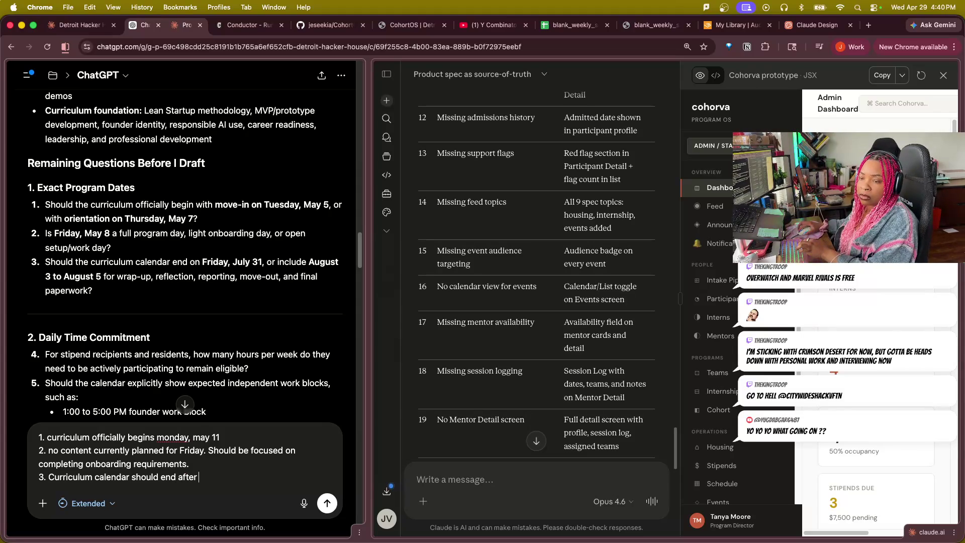
text(the)
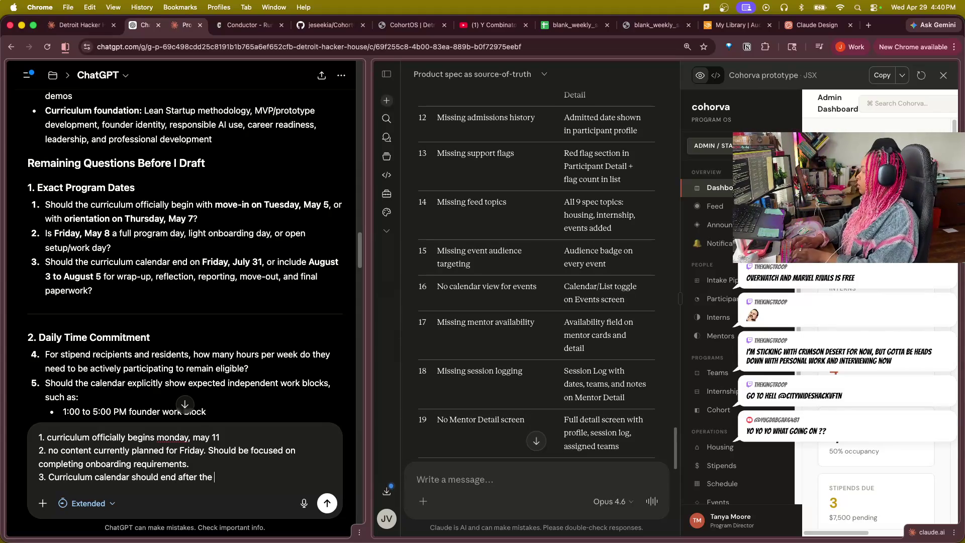
text( intern)
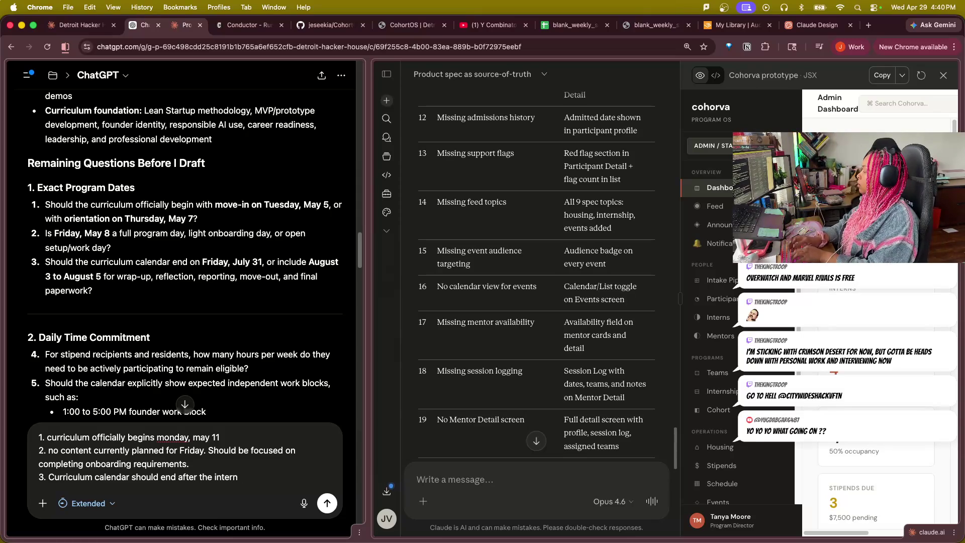
text(s' last da)
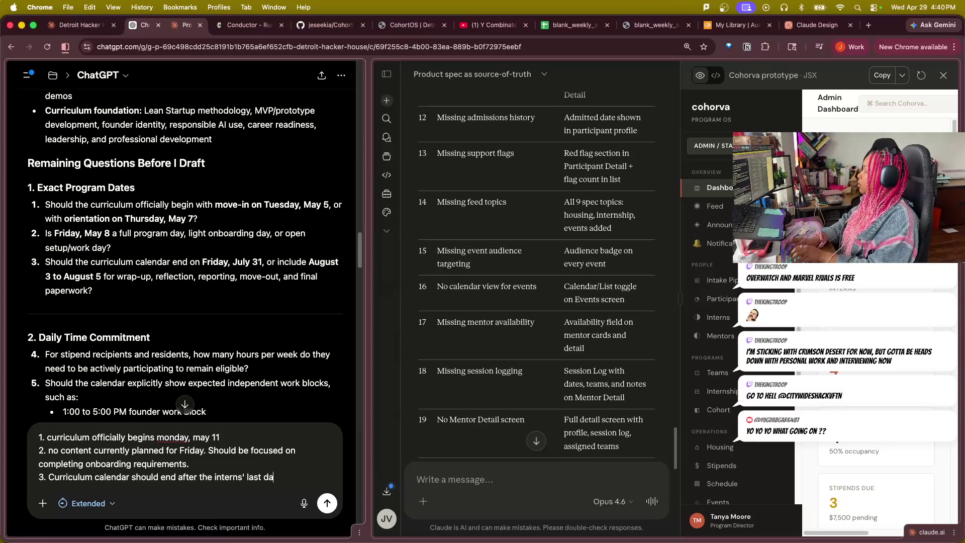
text(y.)
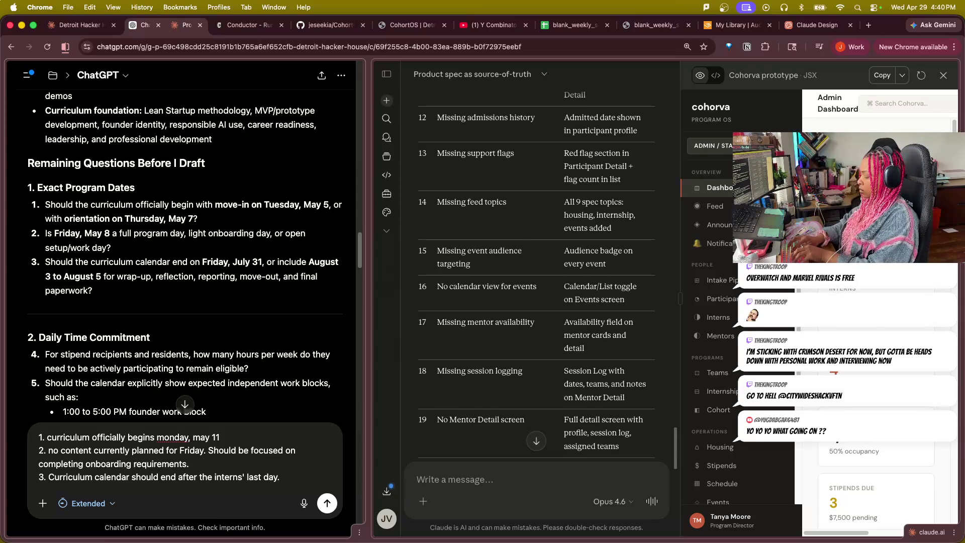
key(shift+Return)
text(4.)
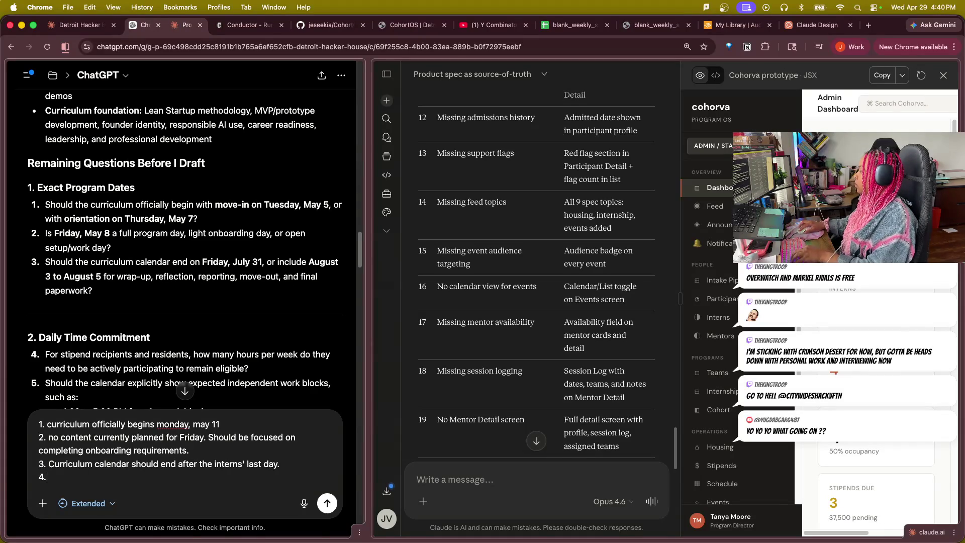
- Extend answer 3 with wrap-up activities as the final program week alongside move-out and intern wrap-up
click(299, 468)
key(BackSpace)
text(and )
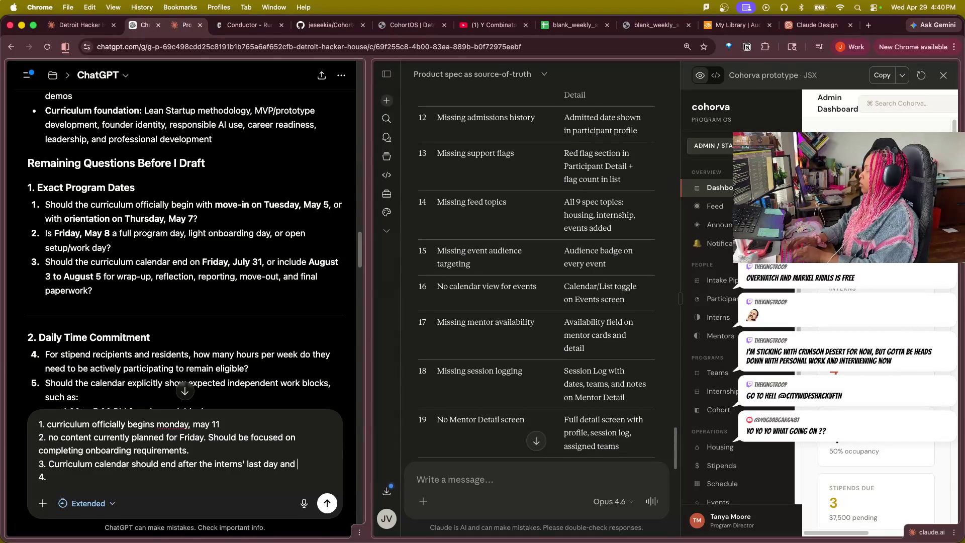
text(yes includ)
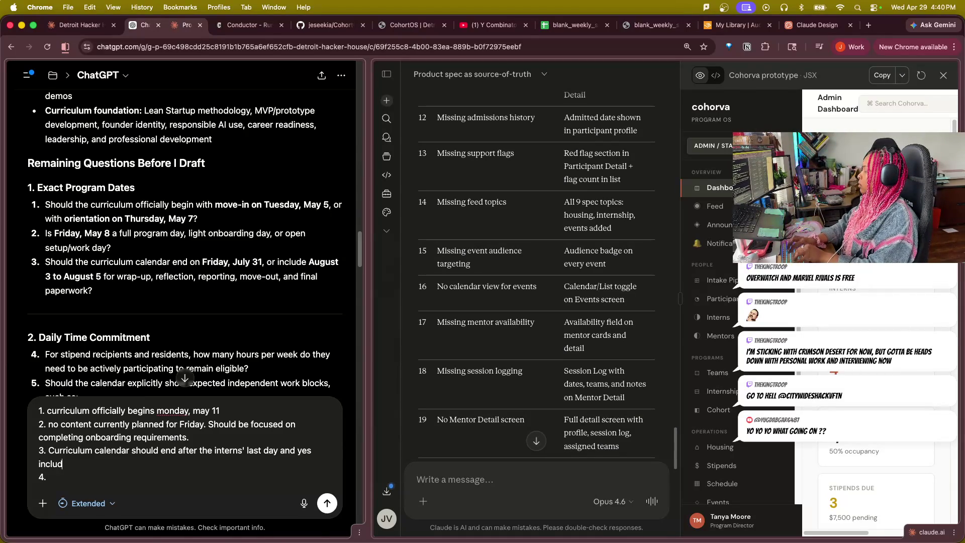
text(e the r)
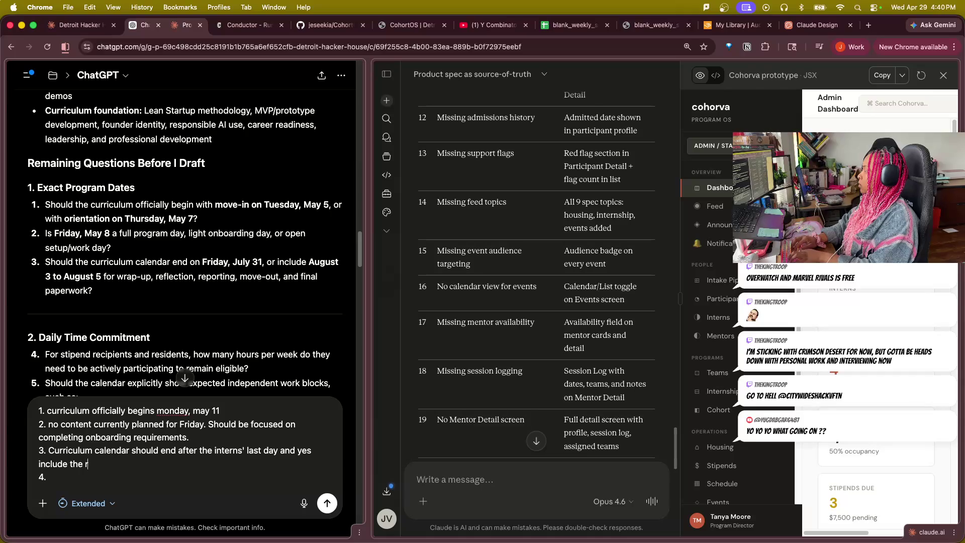
text(ecommended )
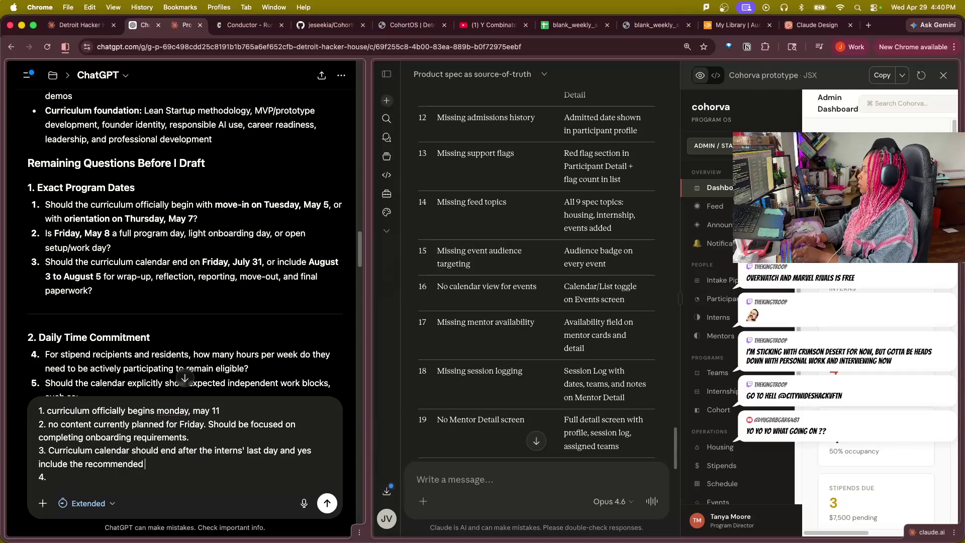
text(wrap up ac)
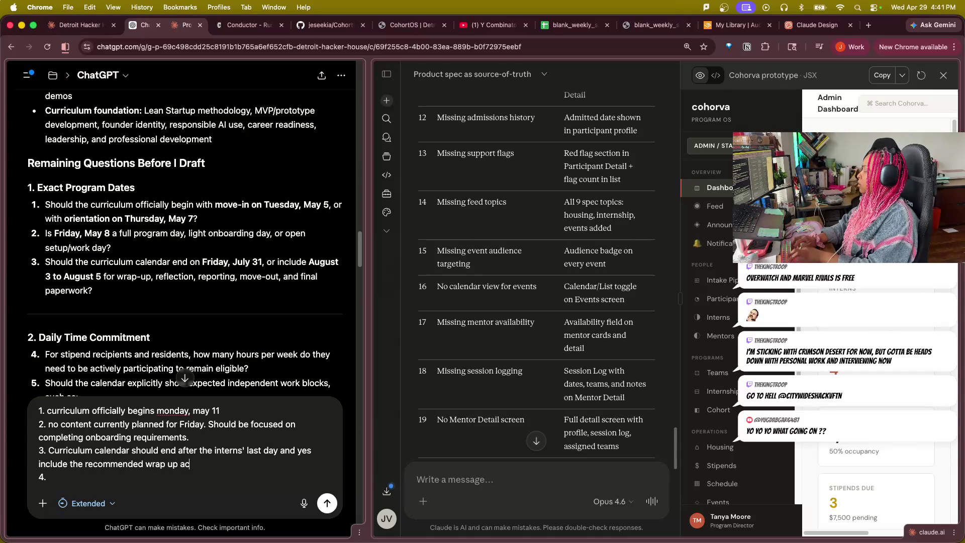
text(tivities )
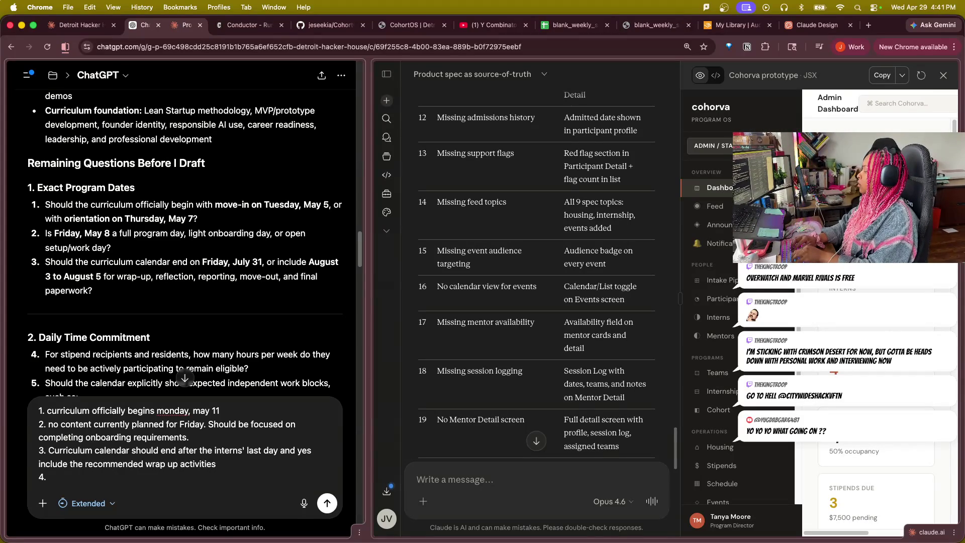
text(in)
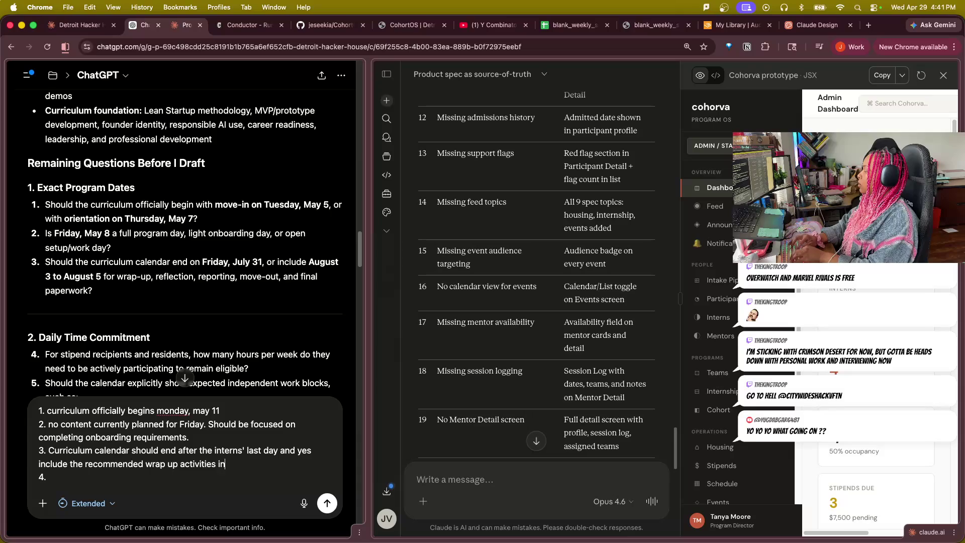
text( the calendar)
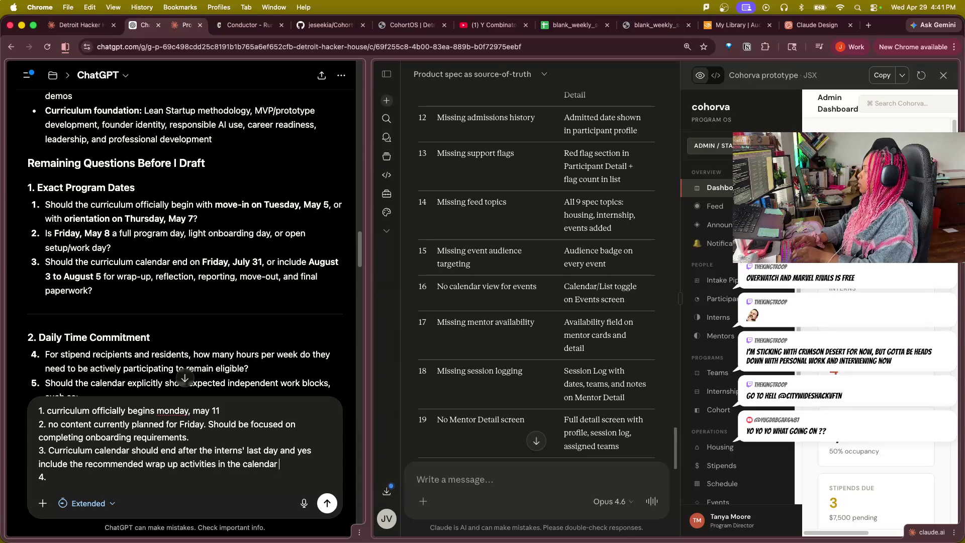
text( as the final)
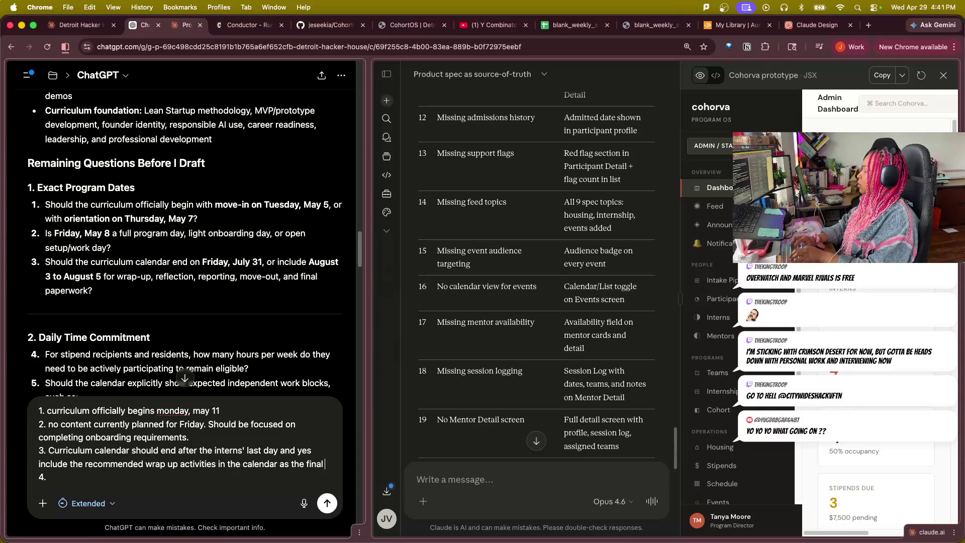
text( program w)
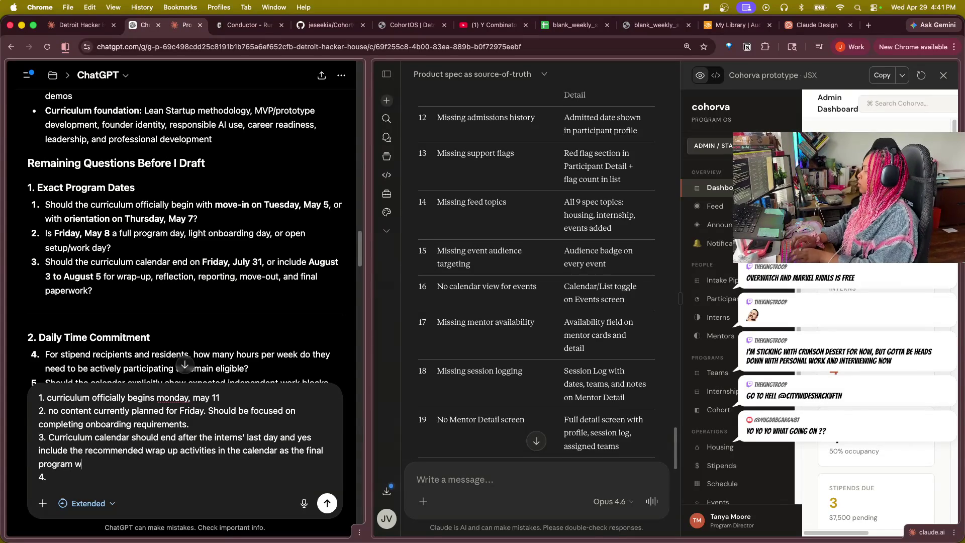
text(eek)
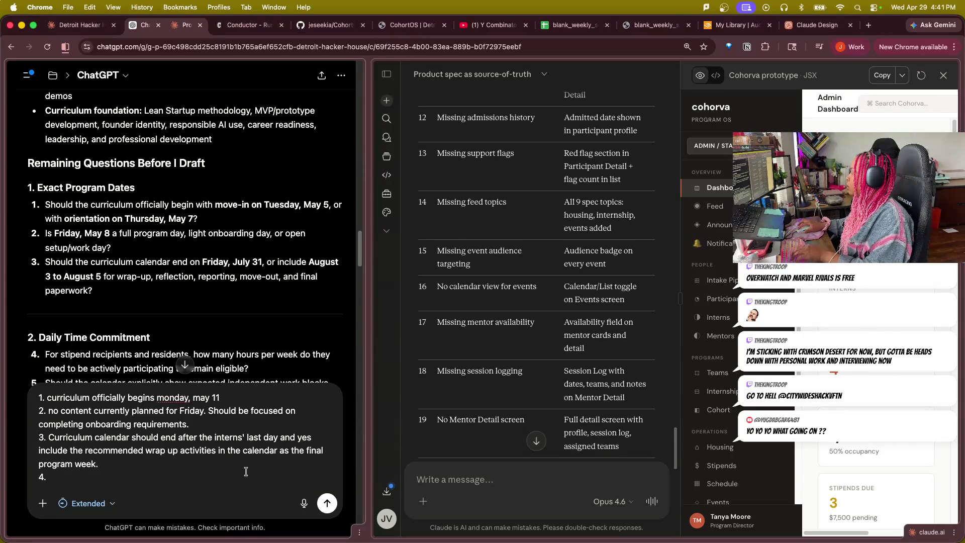
key(BackSpace)
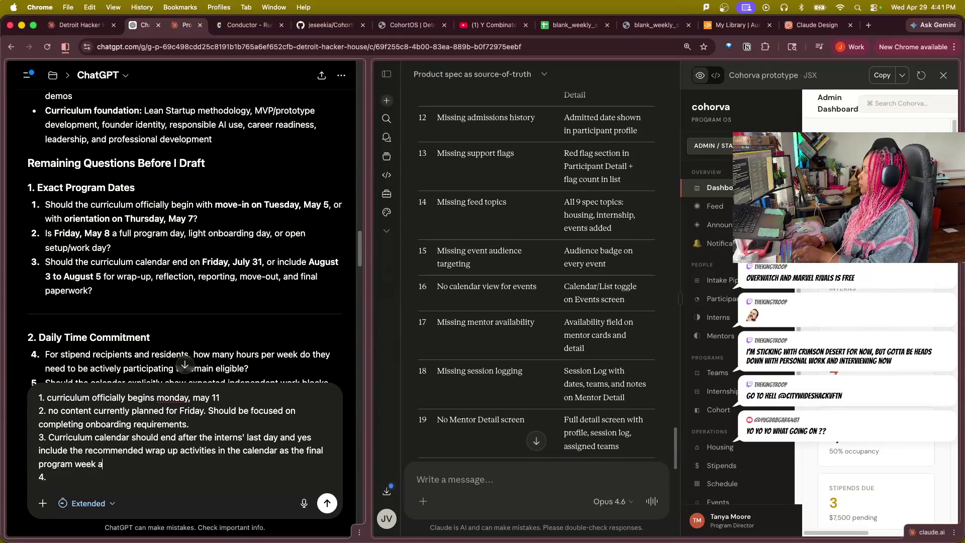
text(alongside move)
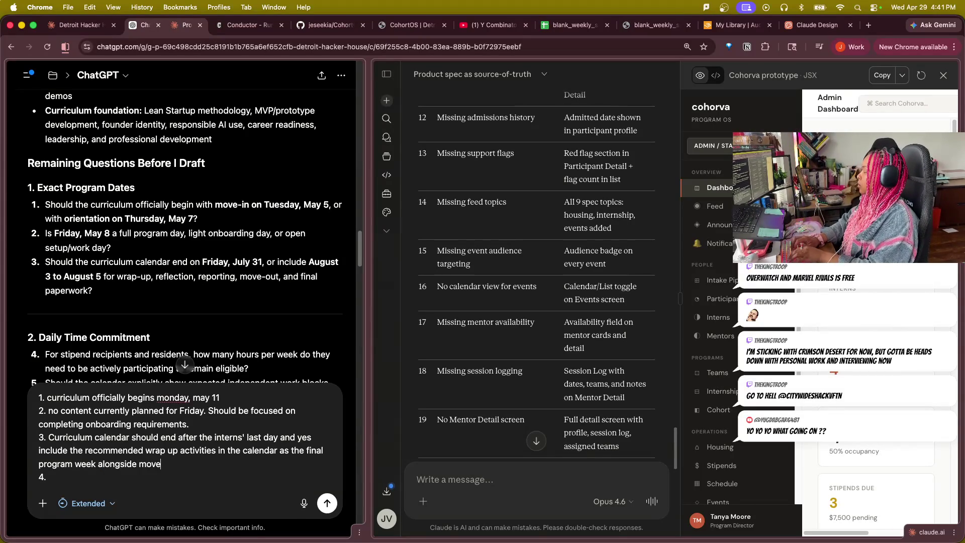
text( out and intern)
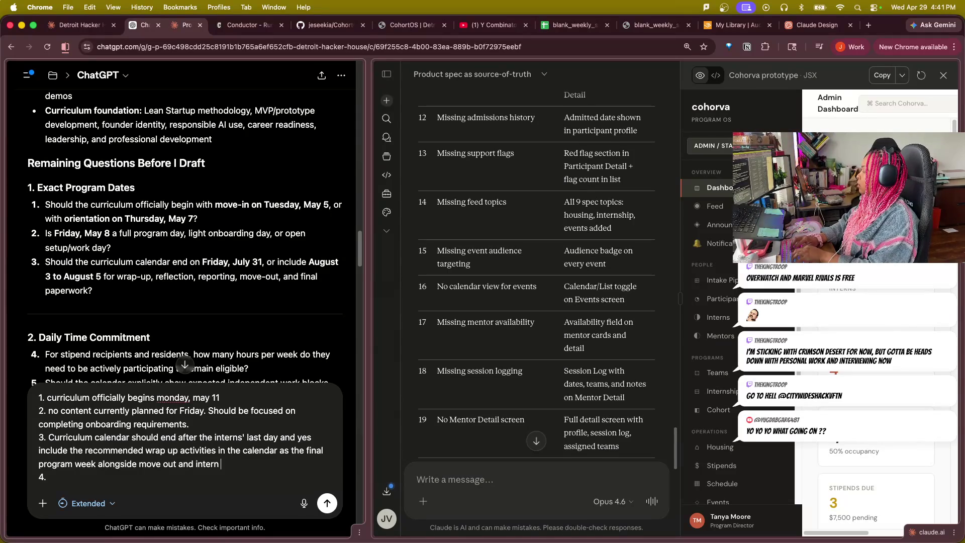
text( wrap)
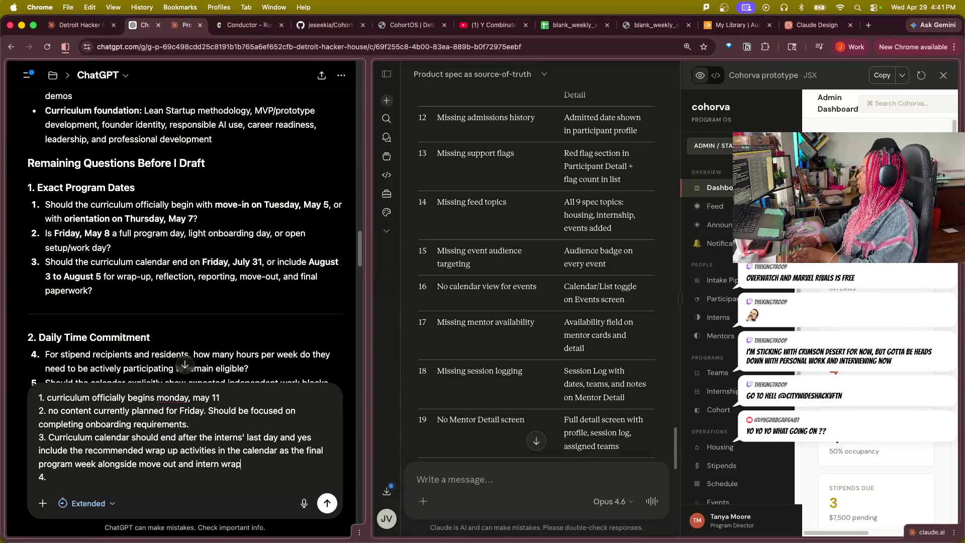
text(up.)
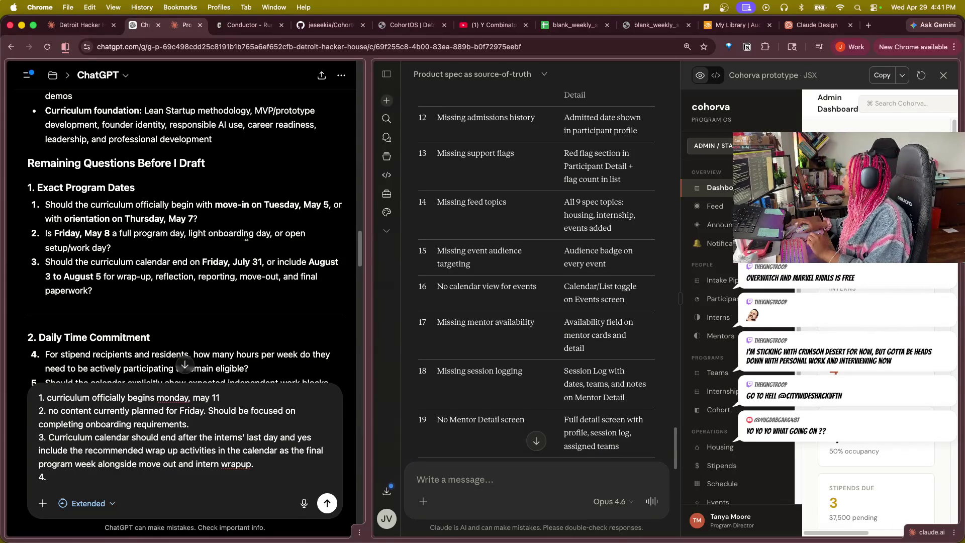
scroll(241, 302, down, 3)
scroll(265, 309, down, 1)
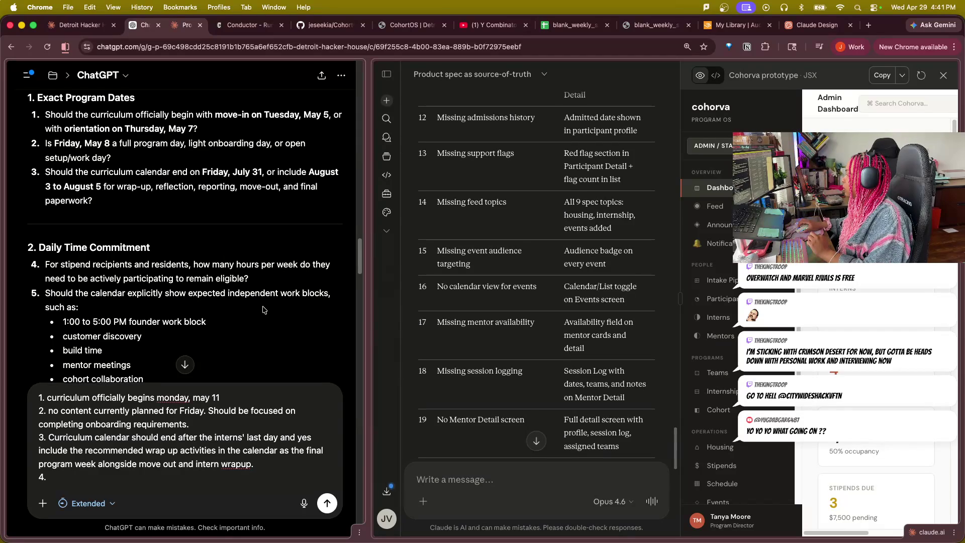
scroll(265, 310, down, 2)
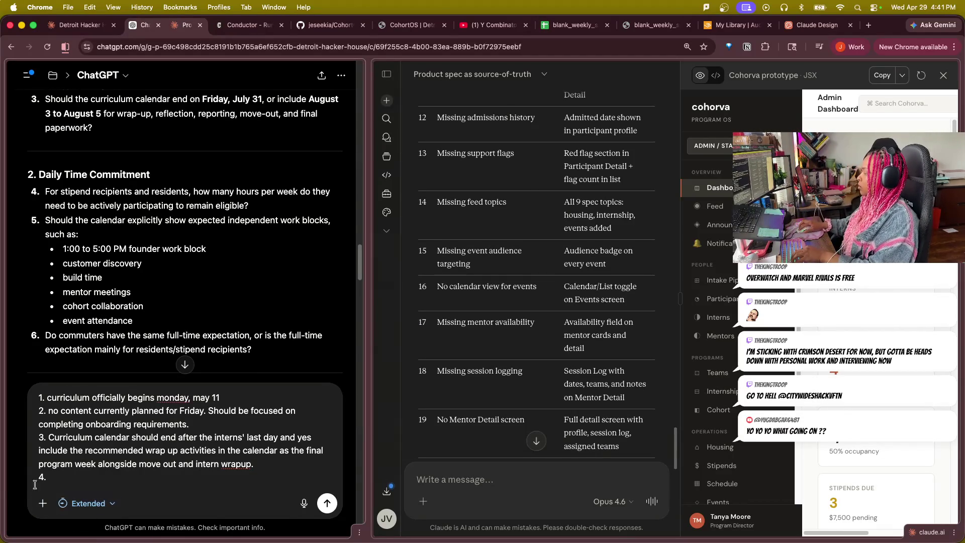
text( 40)
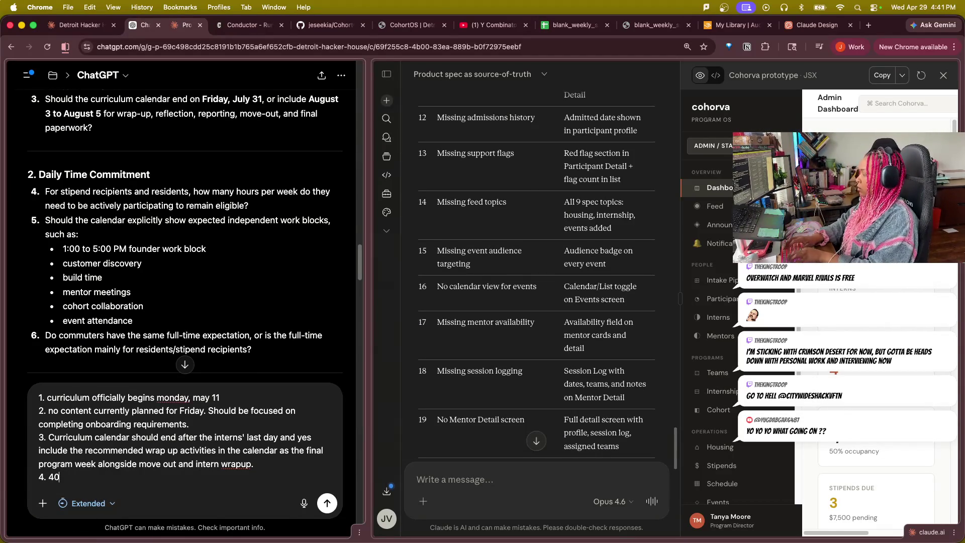
text( hours in c)
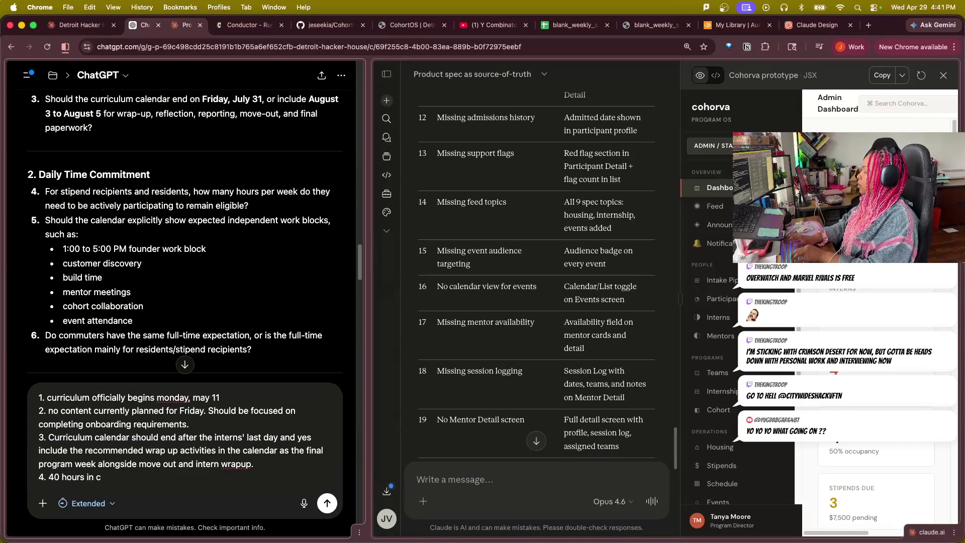
- Write answer 4: 40 hours including required activities and self-reported build/business development time, then begin item 5
key(BackSpace)
key(BackSpace)
text(cluding )
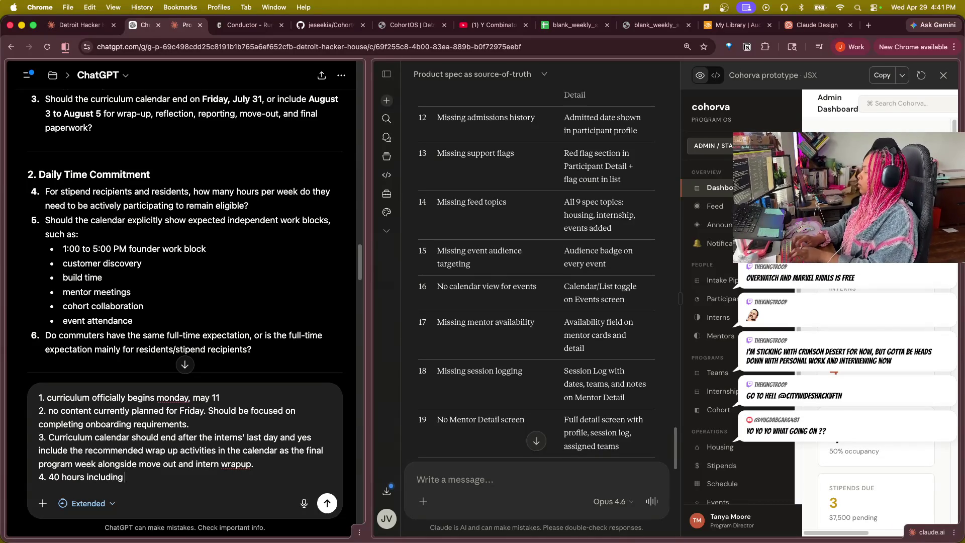
text(required a)
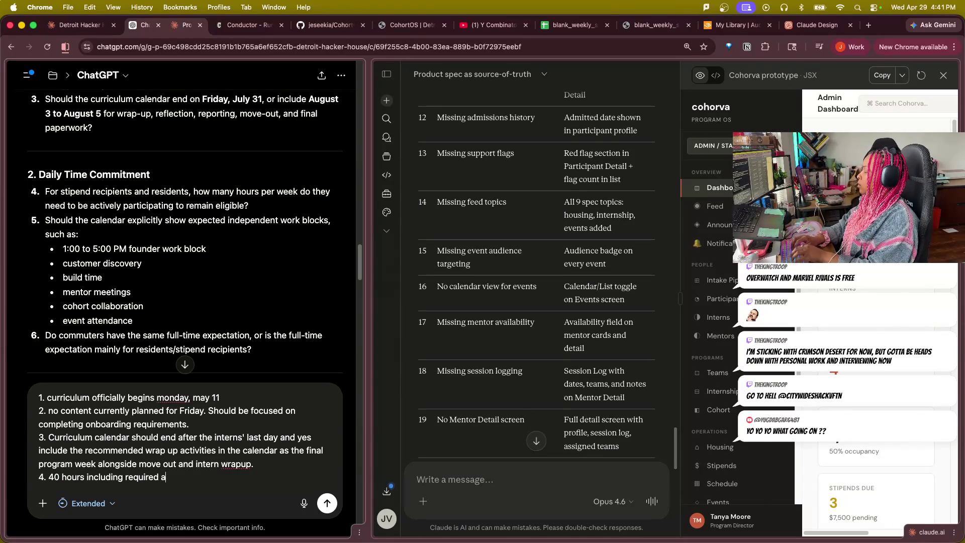
text(ctivities and )
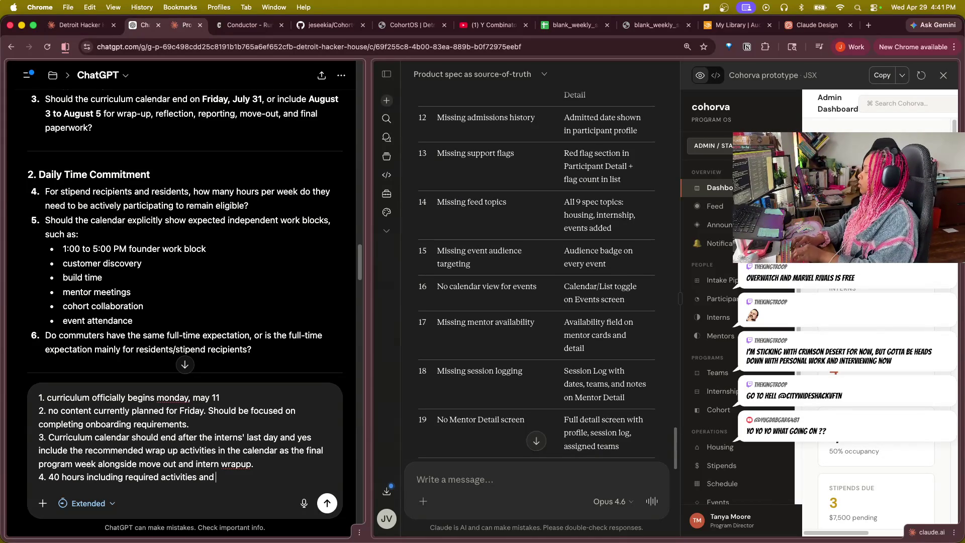
text(se)
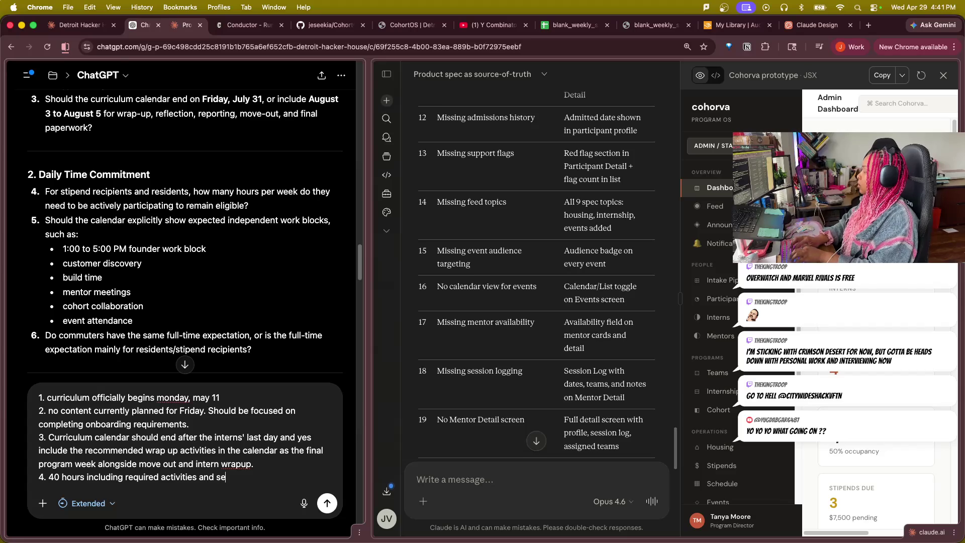
text(f-di)
key(BackSpace)
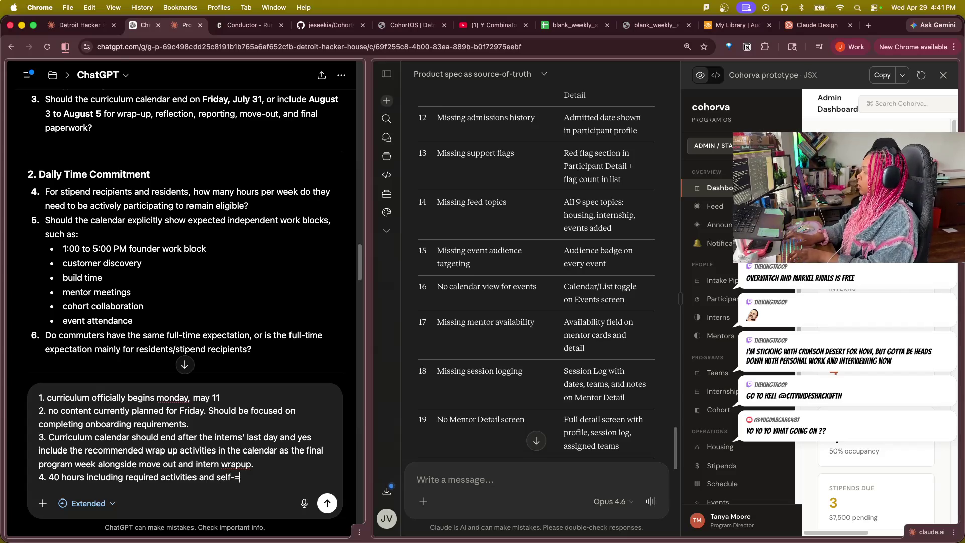
key(BackSpace)
text(reporte)
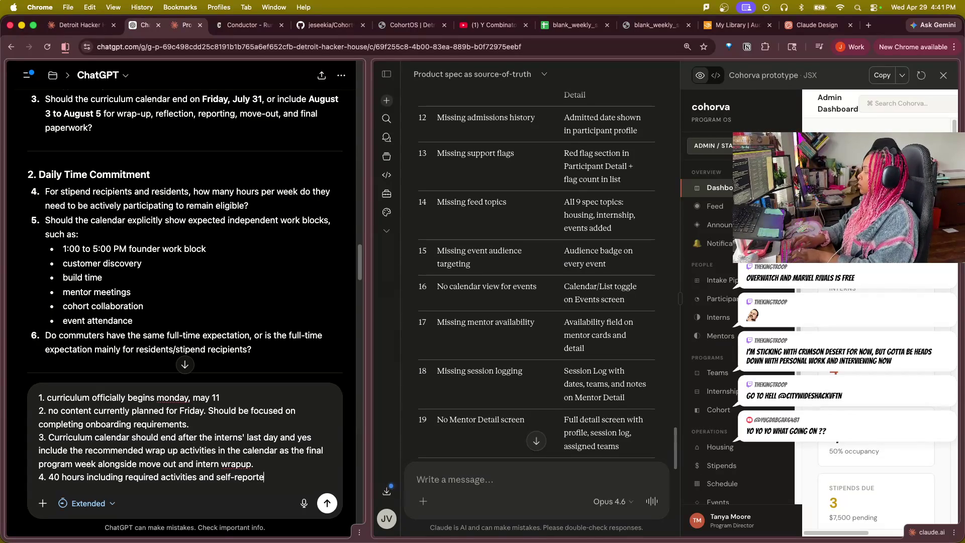
text(d bujild ti)
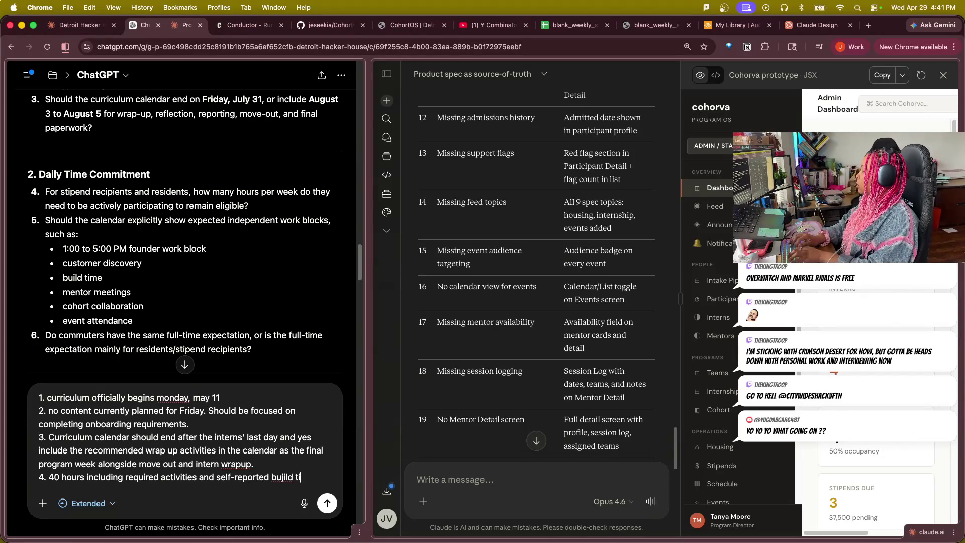
key(BackSpace)
key(BackSpace)
key(BackSpace)
text(ies and self-reported bui)
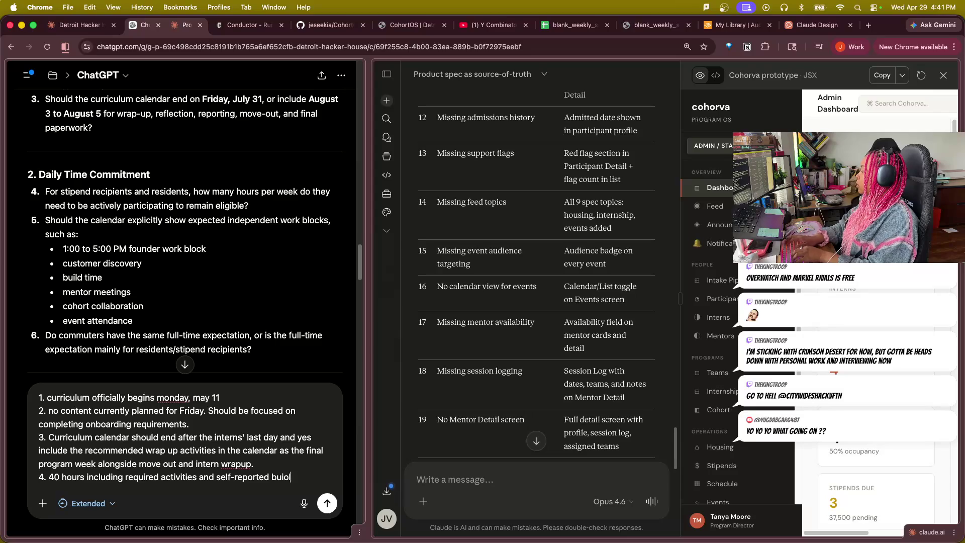
text(ld)
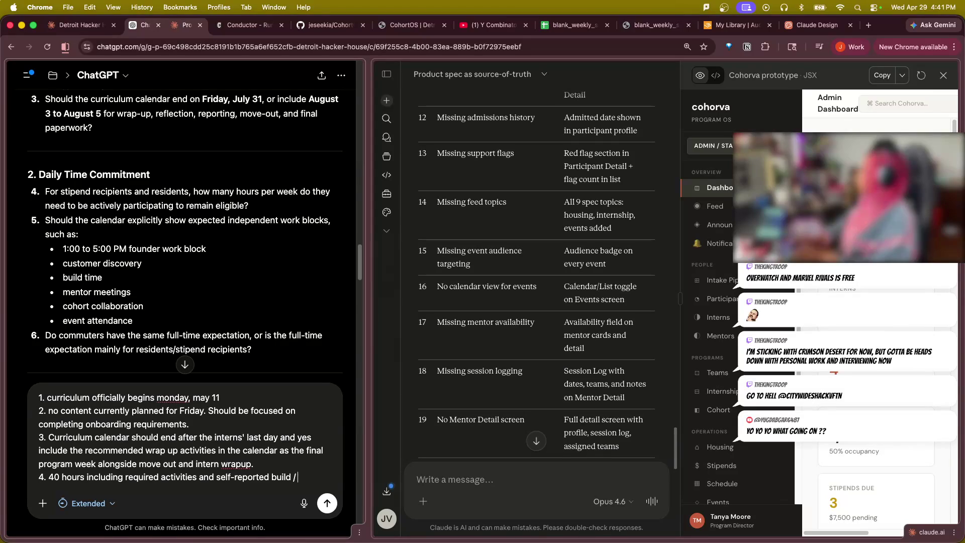
text( / business )
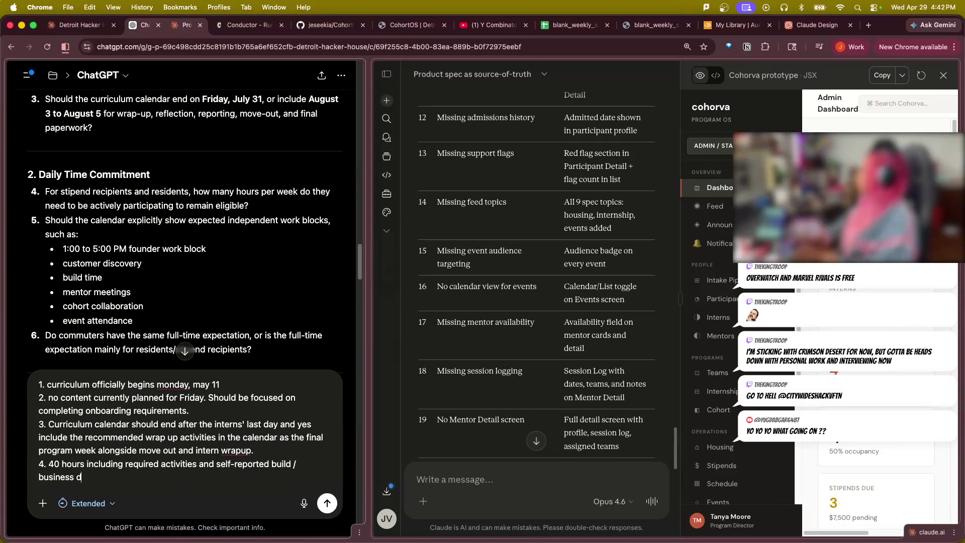
text(development tim)
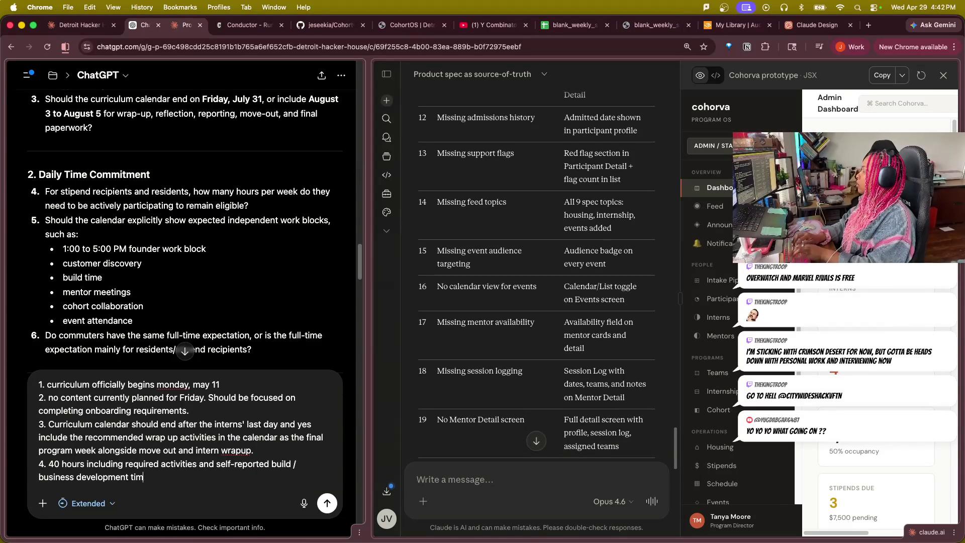
text(e)
key(shift+Return)
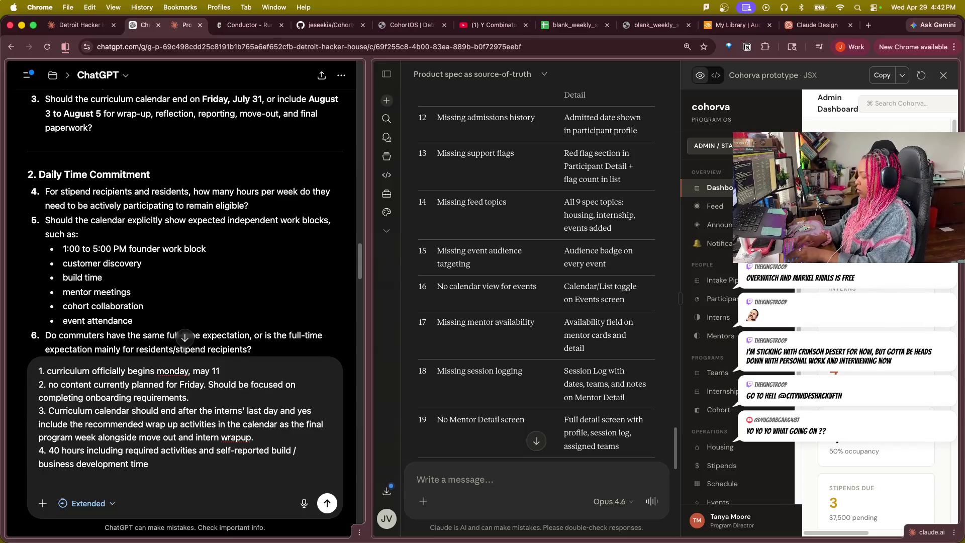
text(5.)
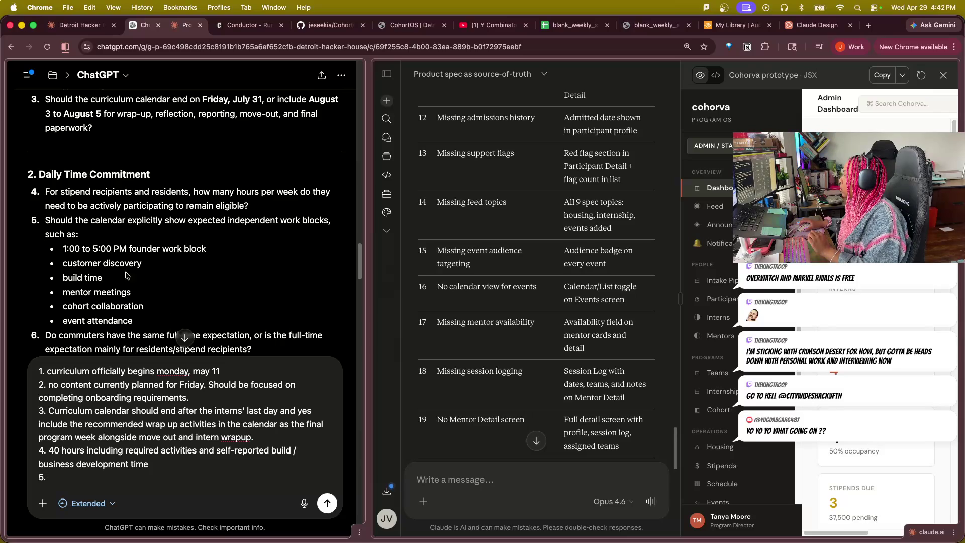
scroll(168, 283, down, 2)
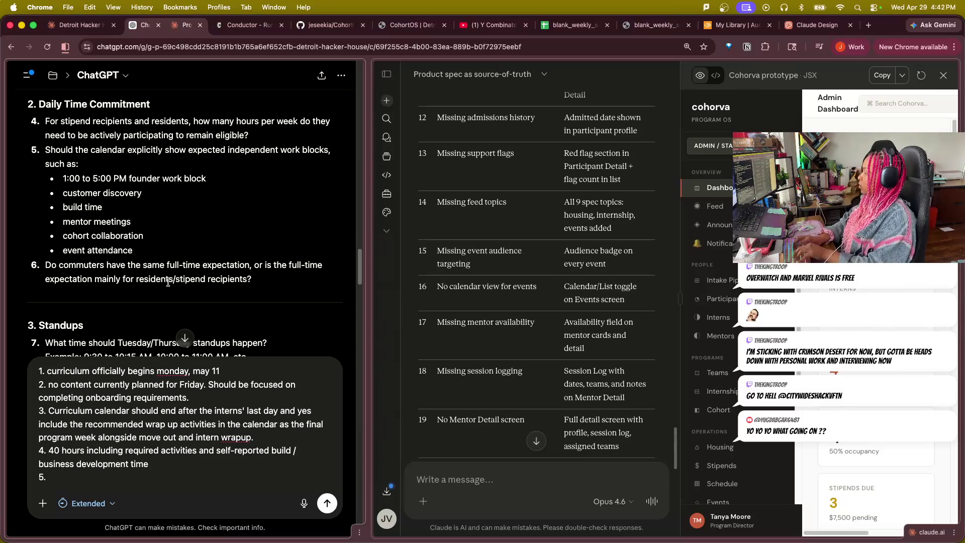
text(Yes, includ)
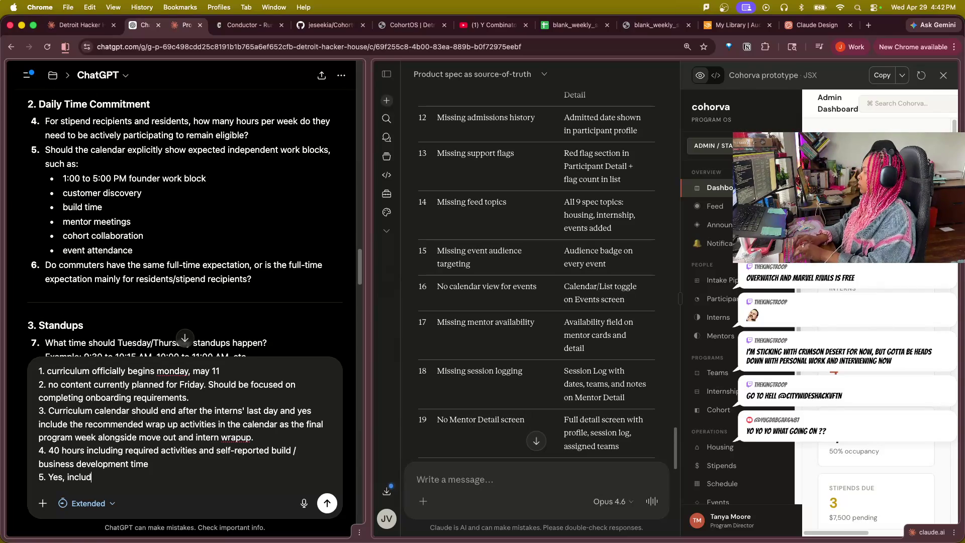
text(e these expl)
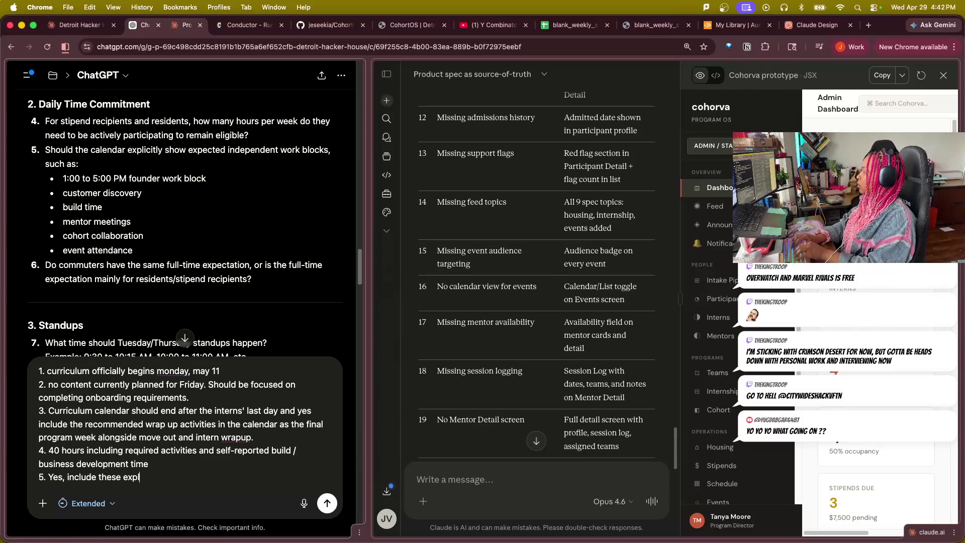
text(icit blocks)
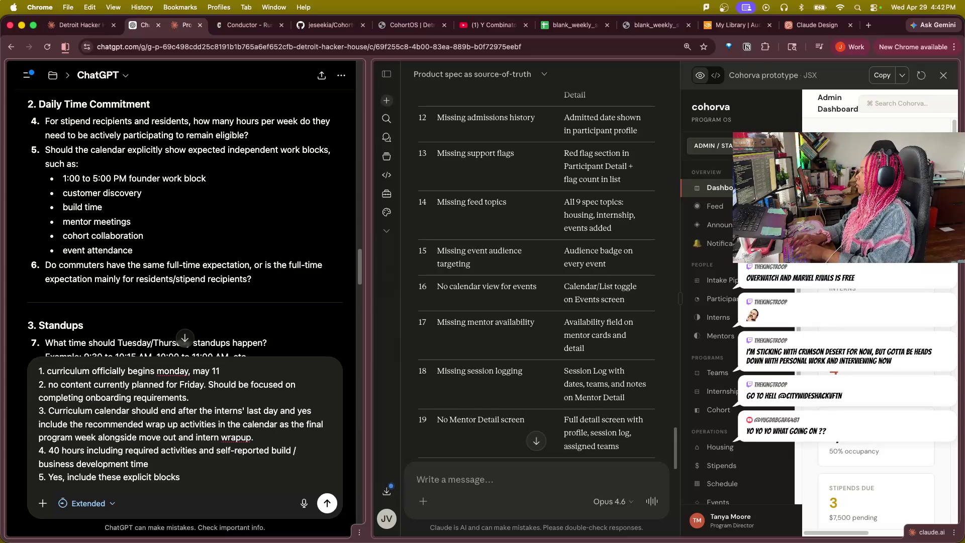
- Write answer 5 (yes to explicit blocks) and answer 6 (commuters share the time commitment, many with stipend support), then begin item 7
key(shift+Return)
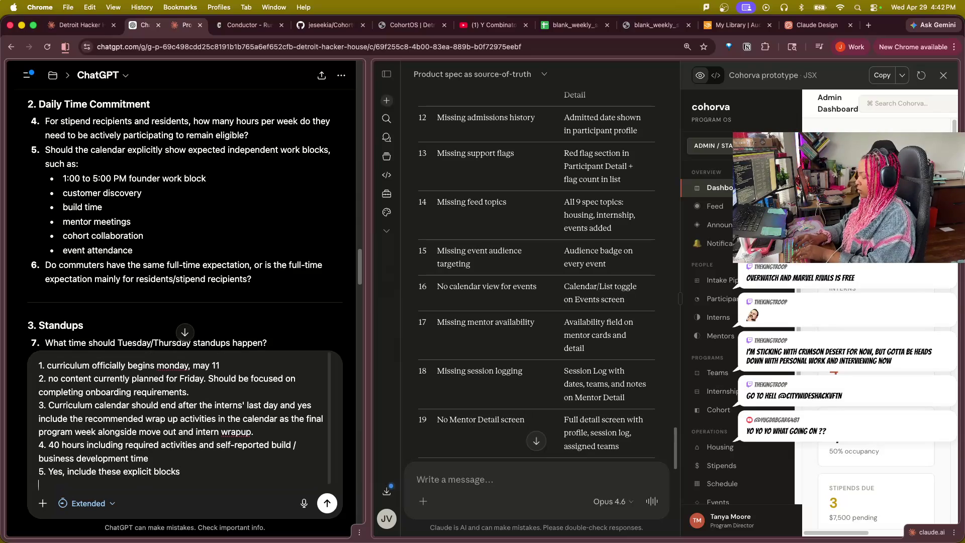
text(6. Commu)
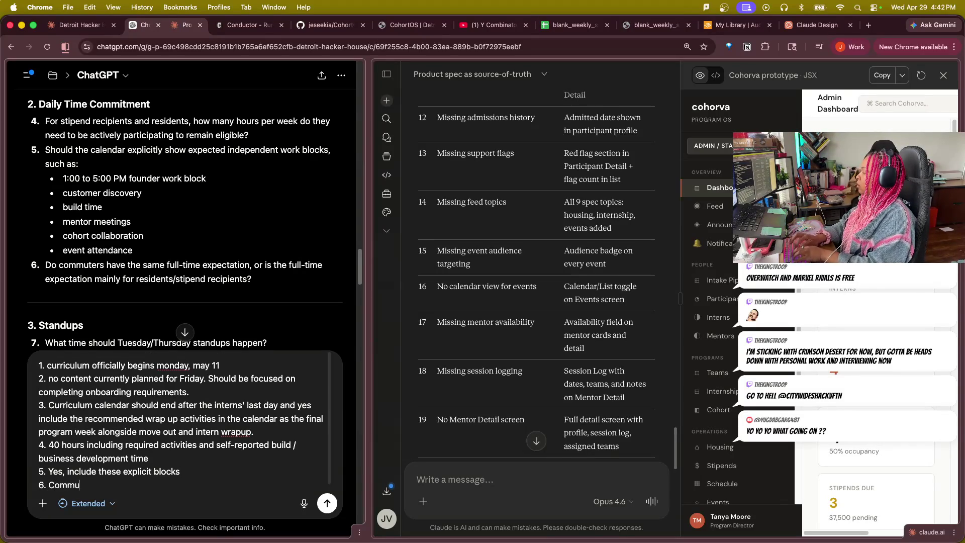
text(ni)
text(ters ge)
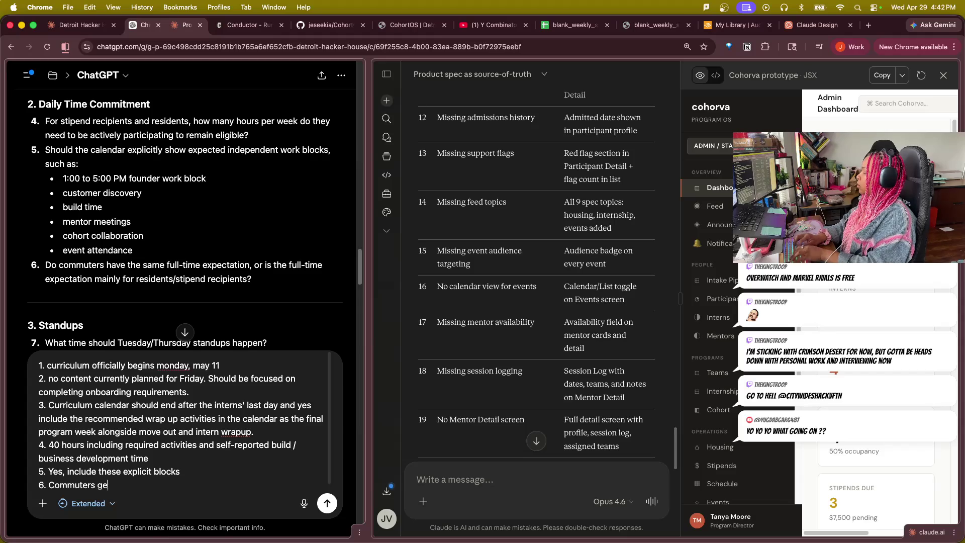
text(nerally have)
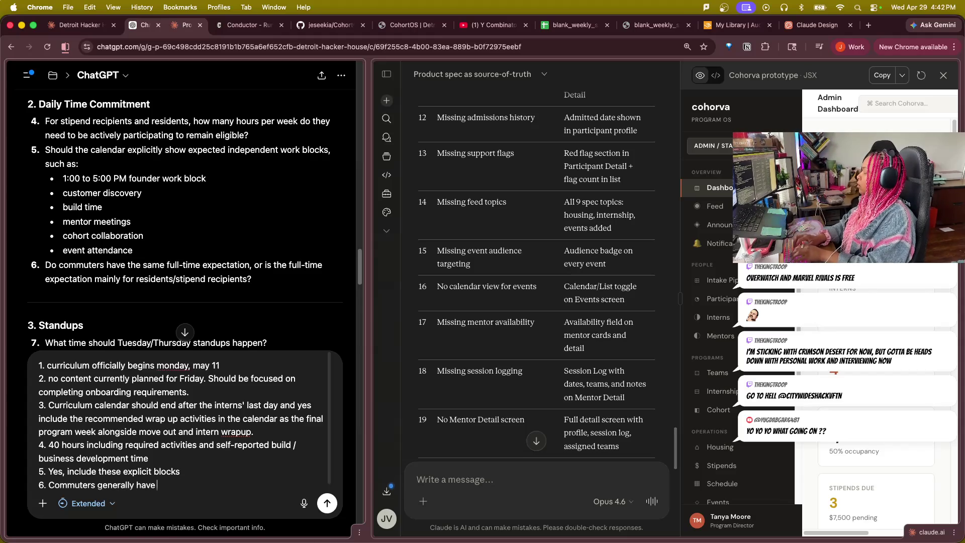
text( the same time)
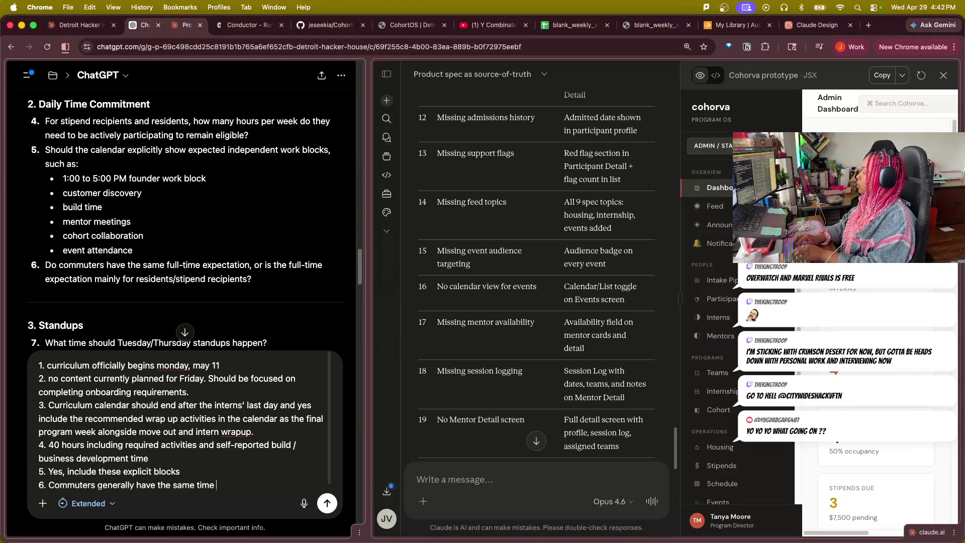
text( commitment ex)
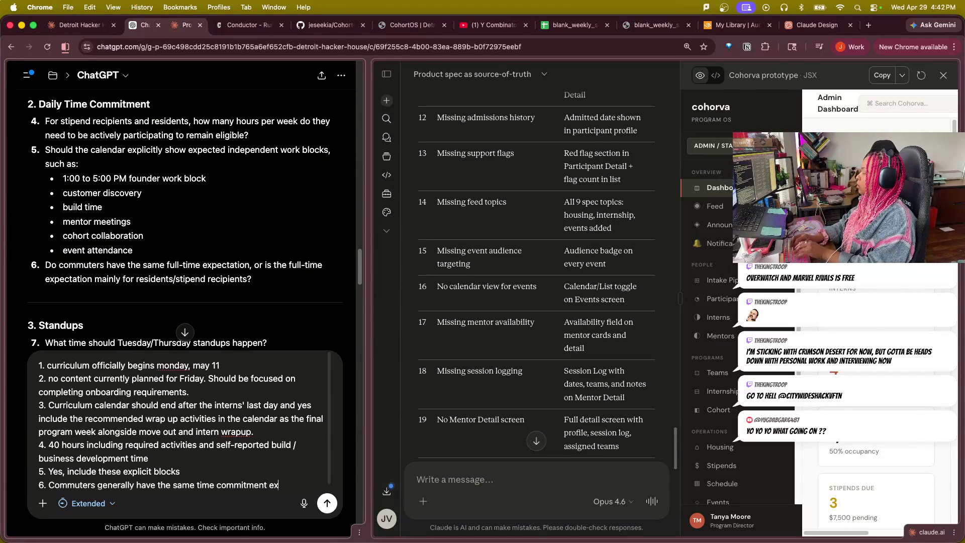
text(pectatk)
key(BackSpace)
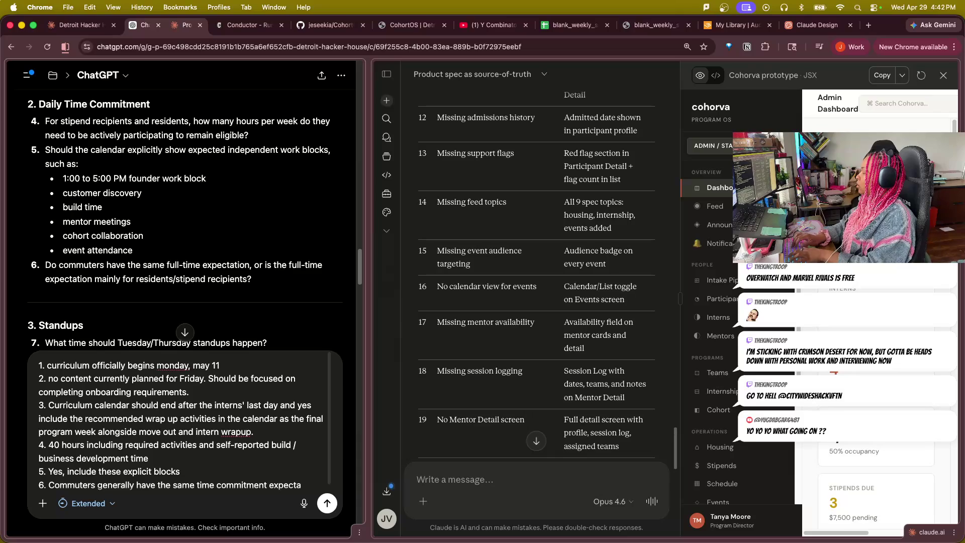
text(ions and ma)
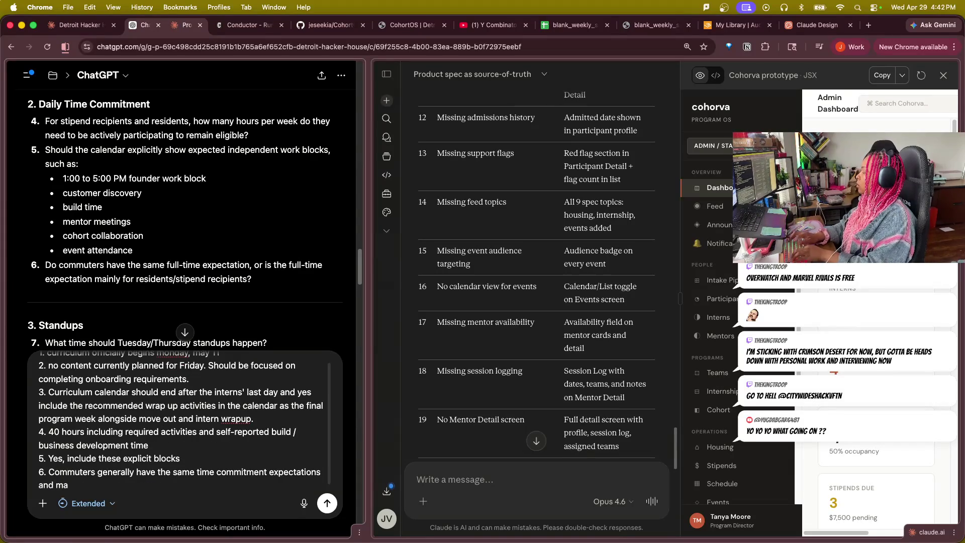
text(ny commuters )
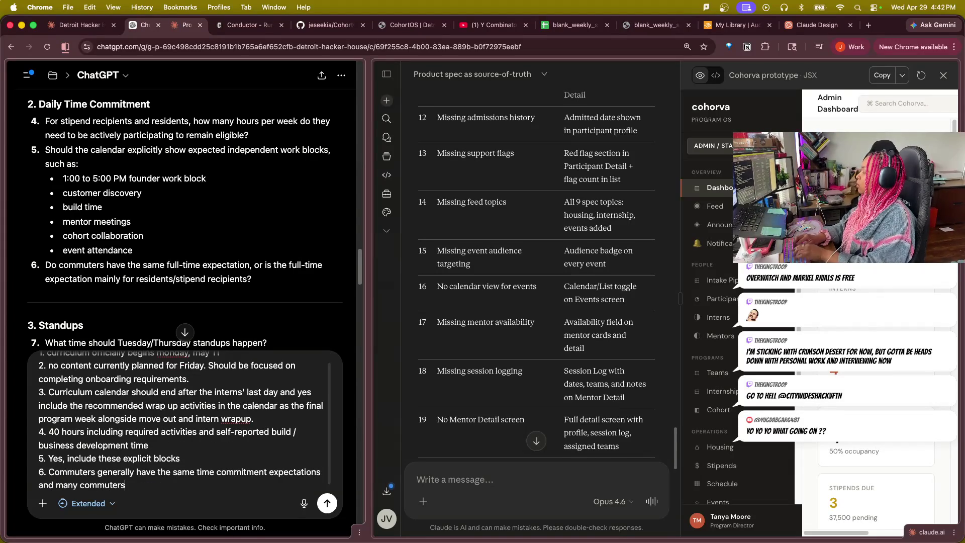
text(arfe re)
key(BackSpace)
key(BackSpace)
key(BackSpace)
key(BackSpace)
key(BackSpace)
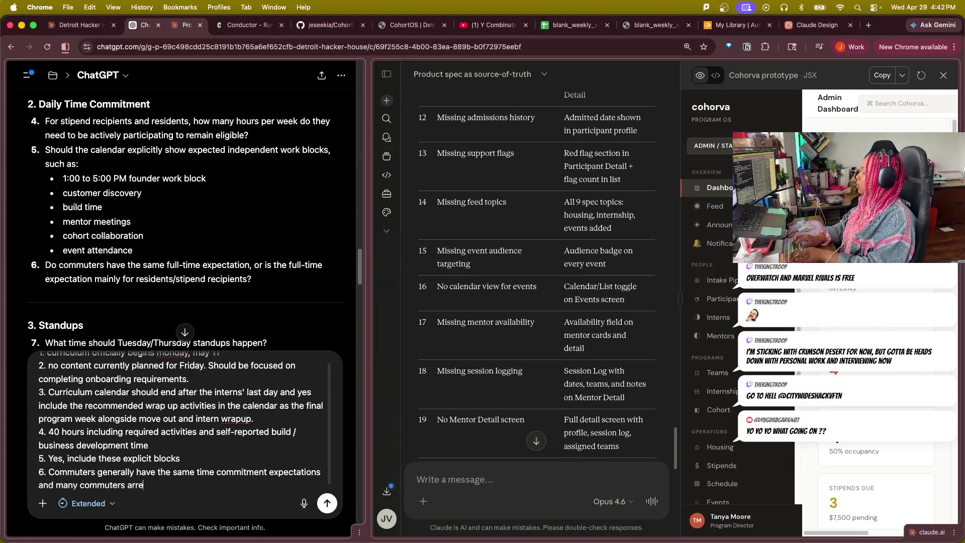
key(BackSpace)
text(rev)
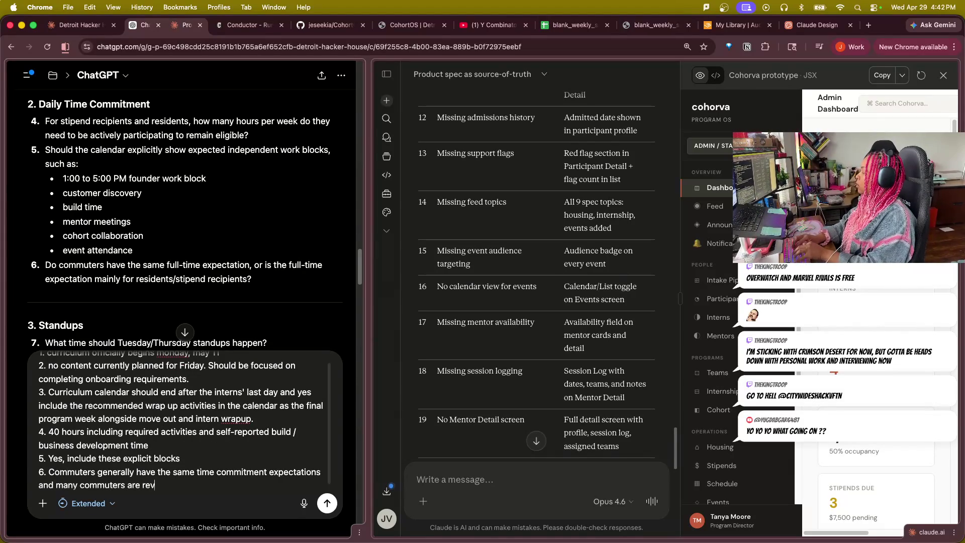
text(ceiving )
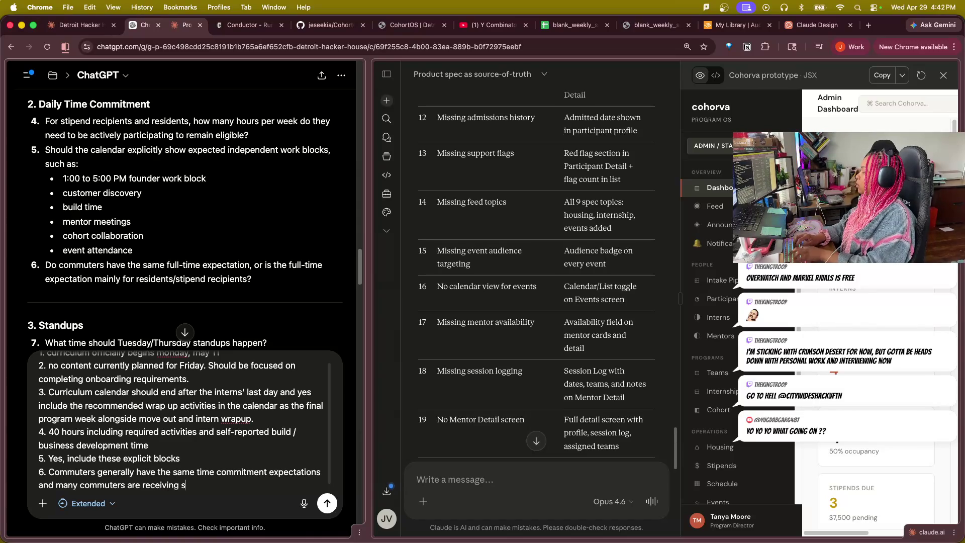
text(stipends)
key(BackSpace)
key(BackSpace)
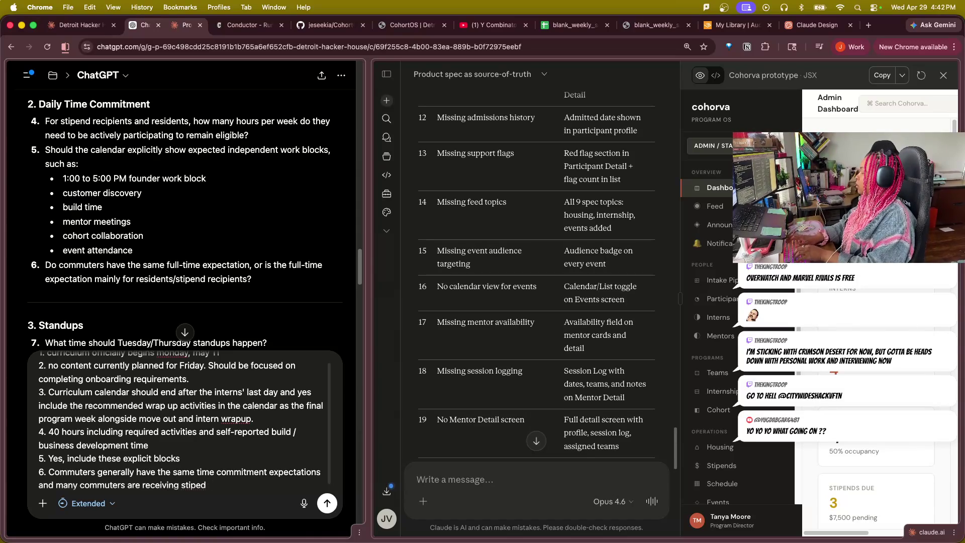
key(BackSpace)
text(nd support to)
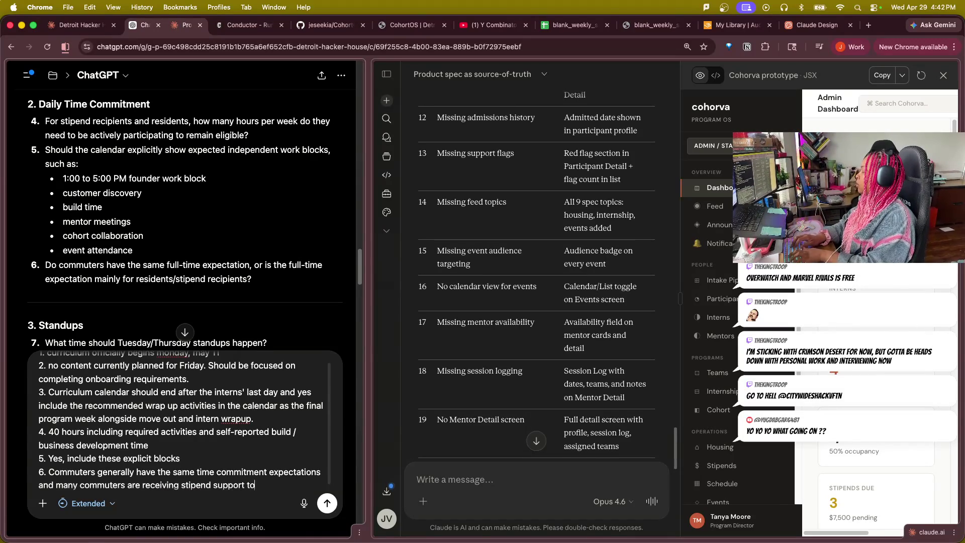
text( dosd)
key(BackSpace)
key(BackSpace)
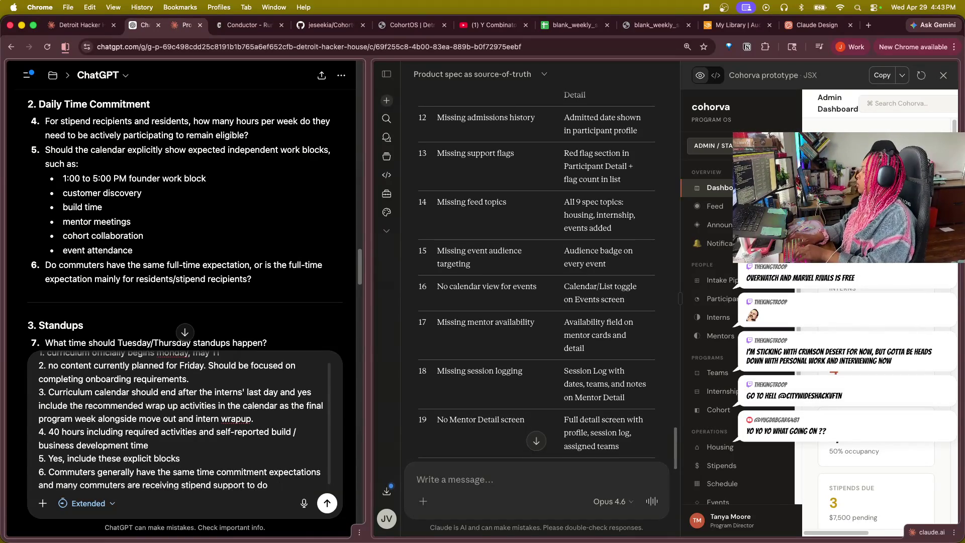
text( so.)
key(shift+Return)
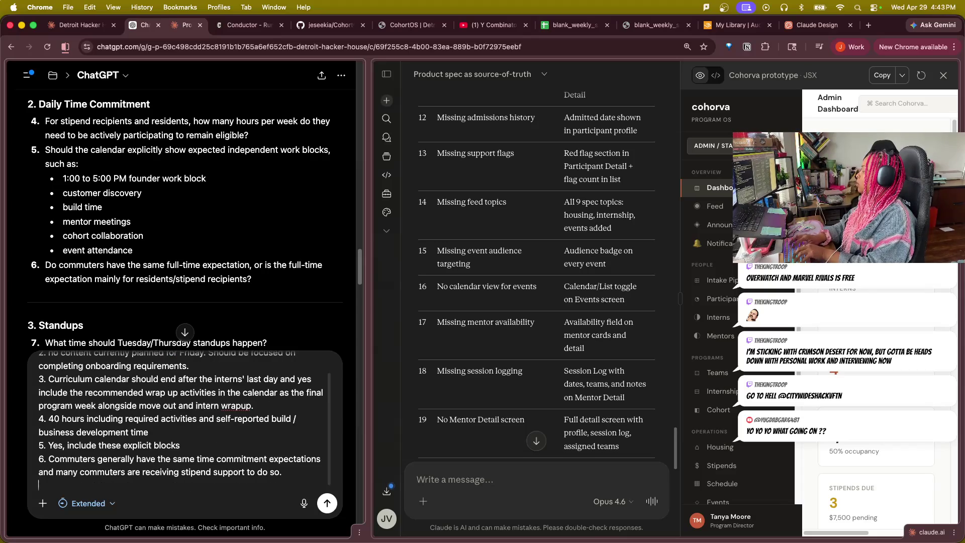
text(7.)
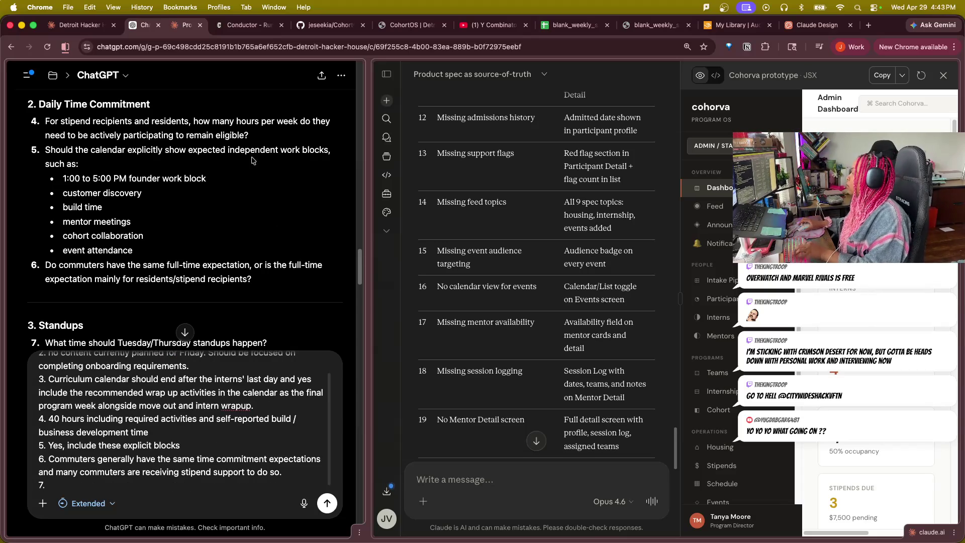
scroll(212, 303, down, 3)
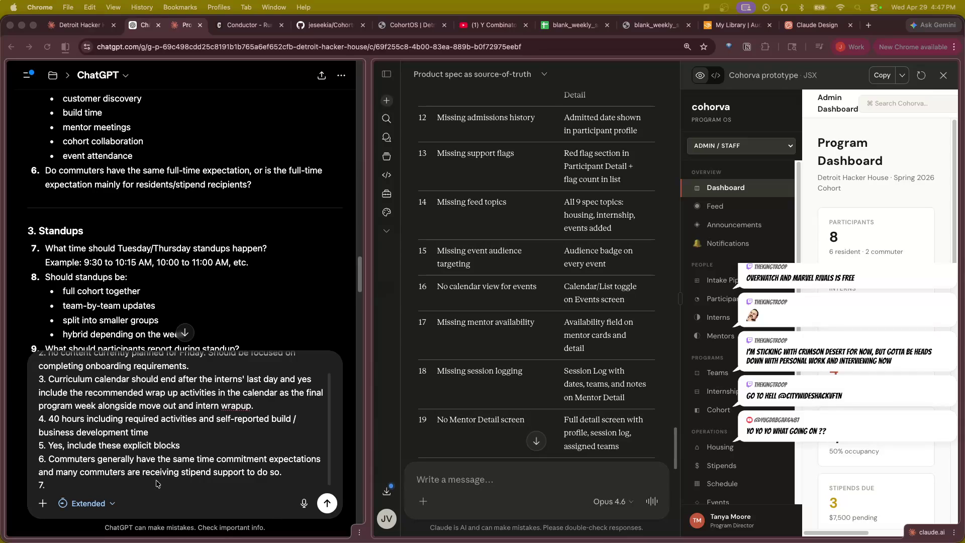
scroll(151, 466, down, 1)
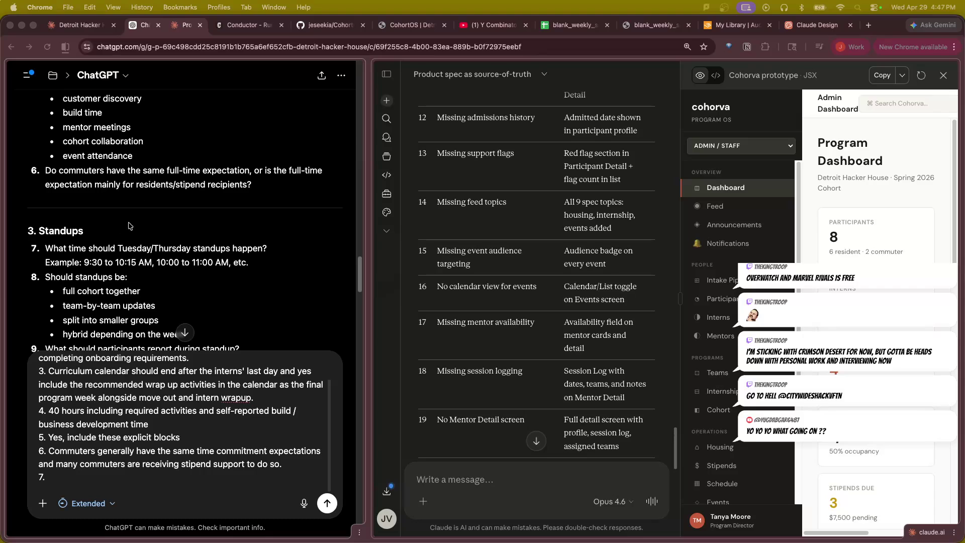
scroll(92, 282, down, 1)
scroll(92, 282, down, 1)
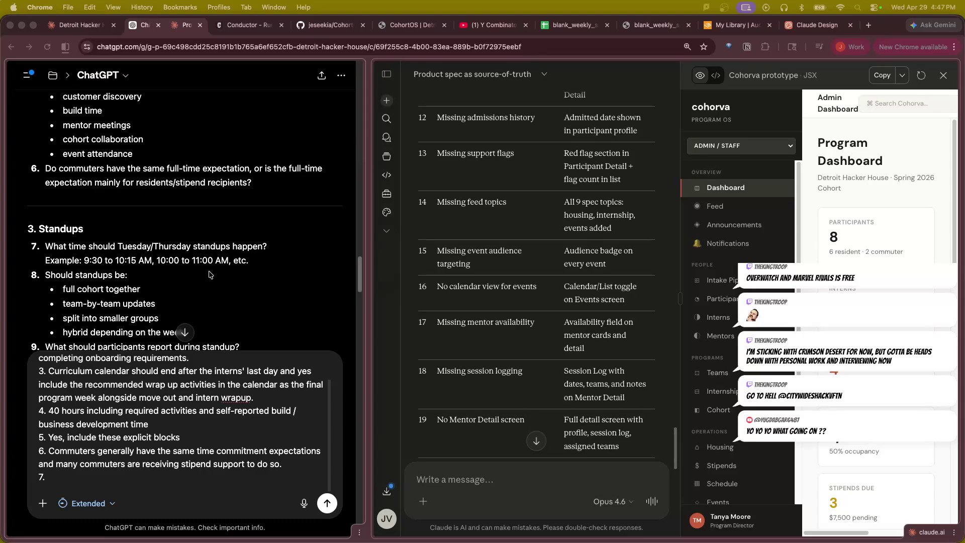
scroll(145, 283, down, 1)
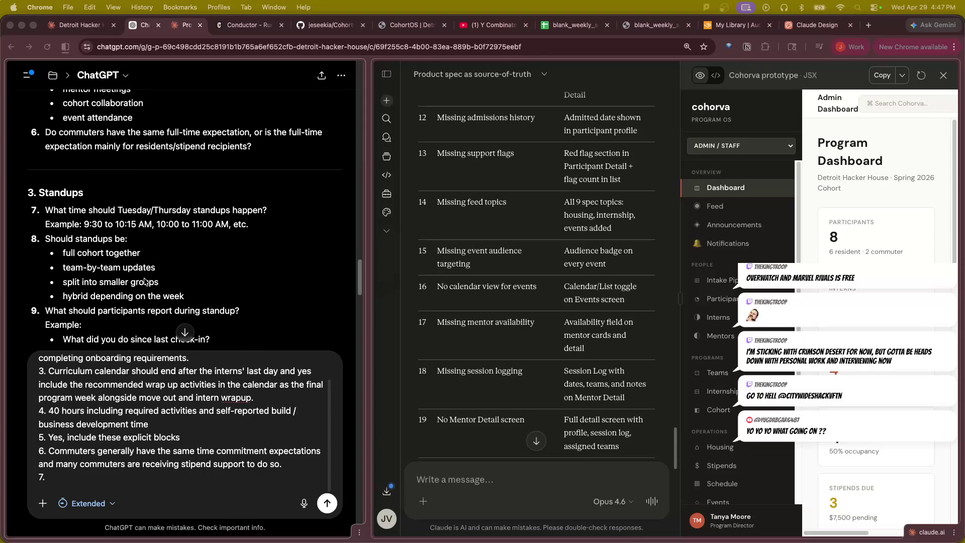
scroll(144, 280, down, 1)
scroll(144, 280, down, 1)
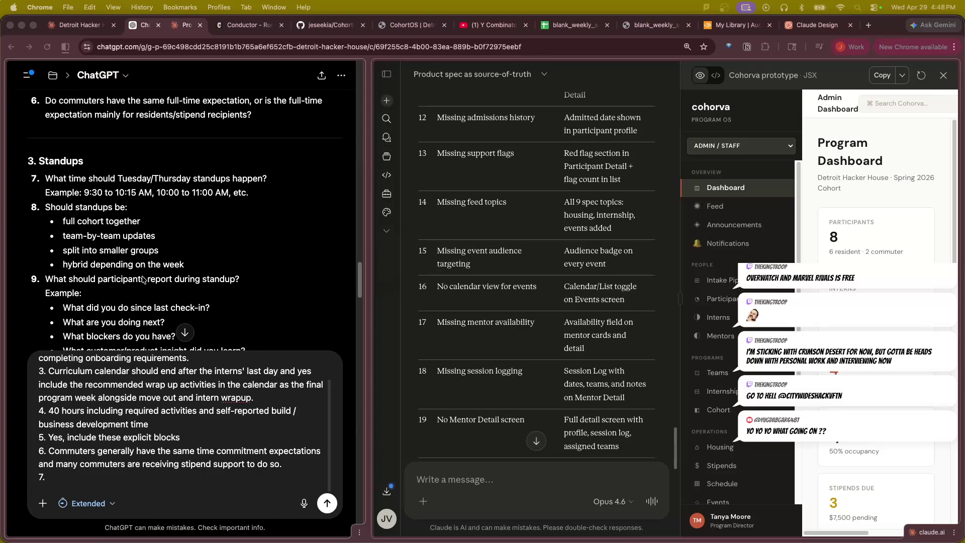